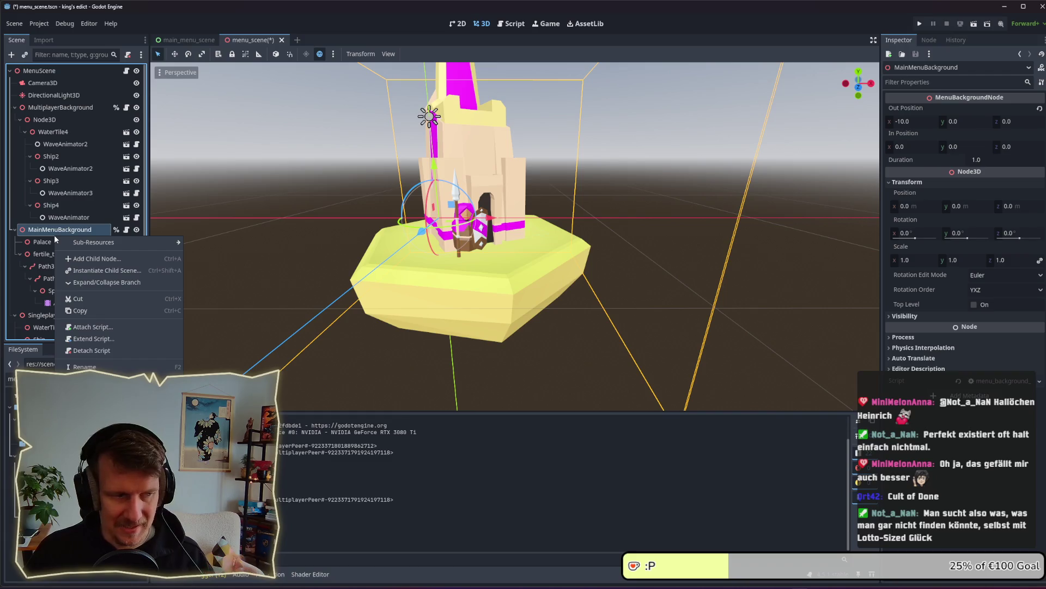
Select the fertile_tile, Path3D and PathFollow3D nodes in the Scene dock.
left_click(53, 244)
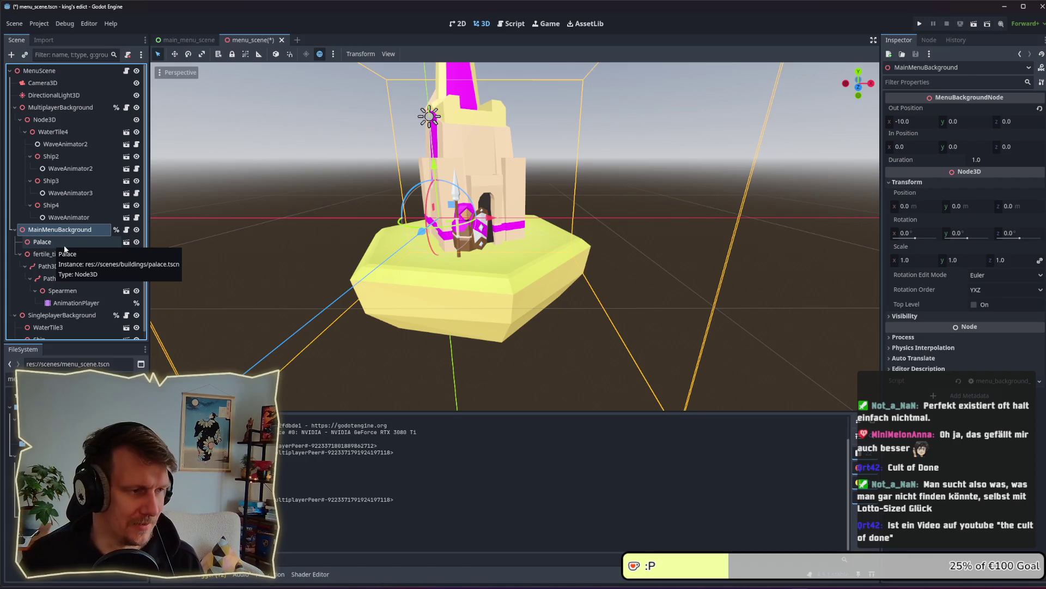
left_click(55, 253)
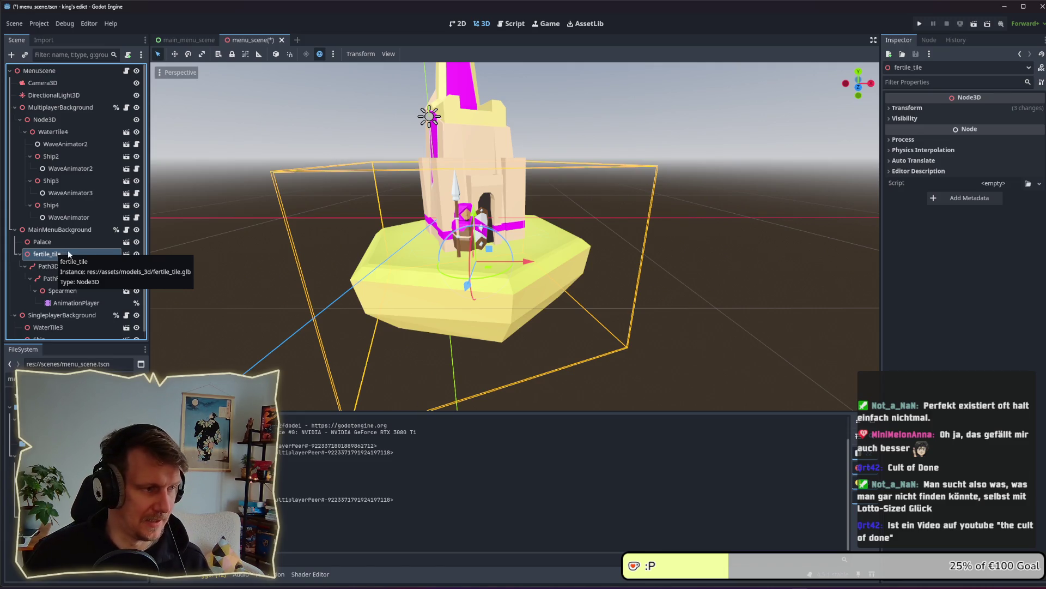
left_click(50, 267)
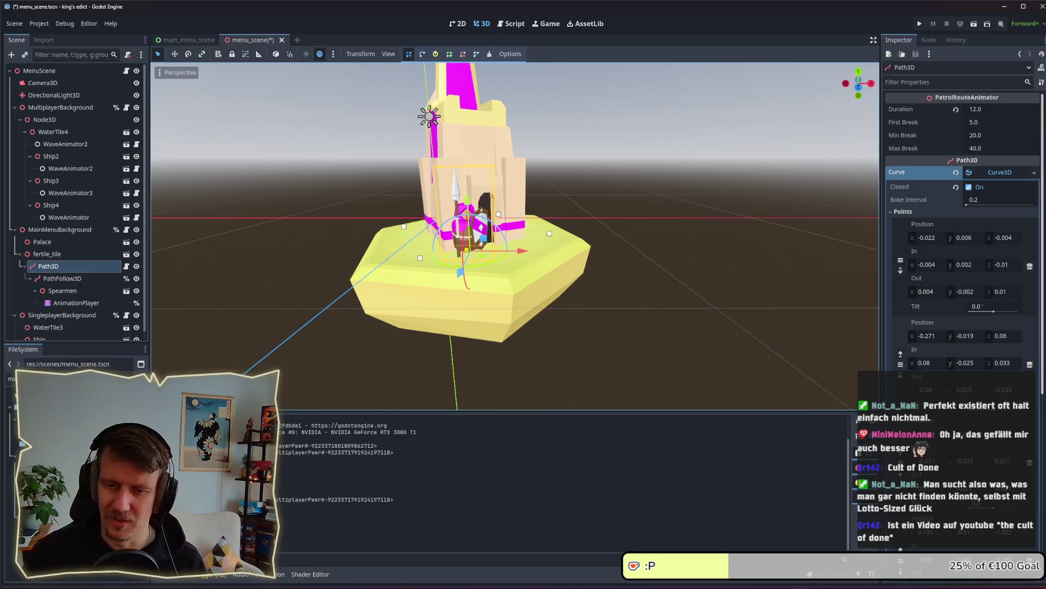
left_click(70, 281)
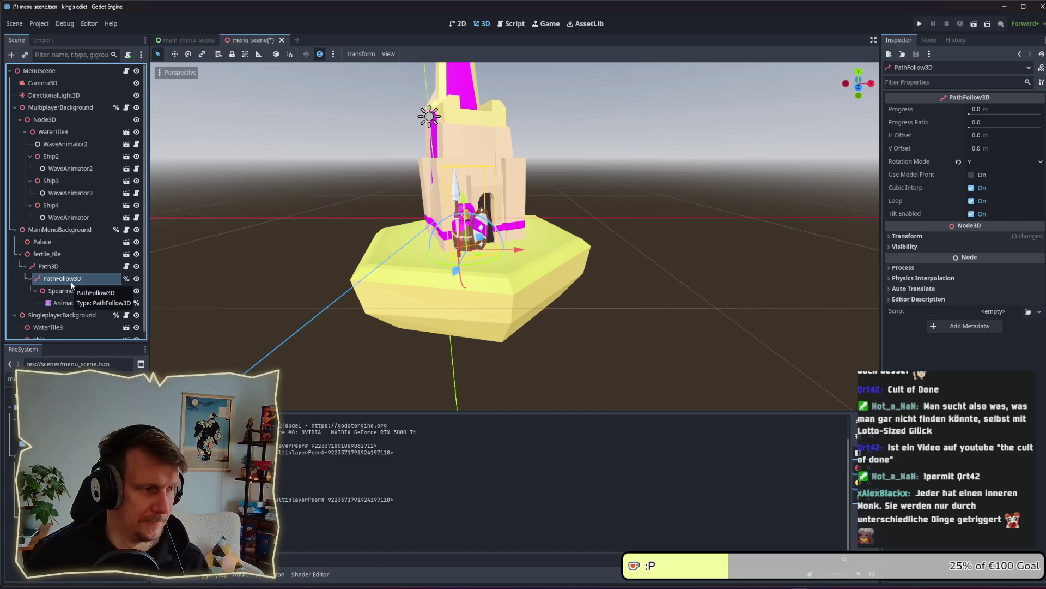
Try the 'pa' FileSystem filter, clear it, then bring the YouTube window over the editor.
left_click(8, 378)
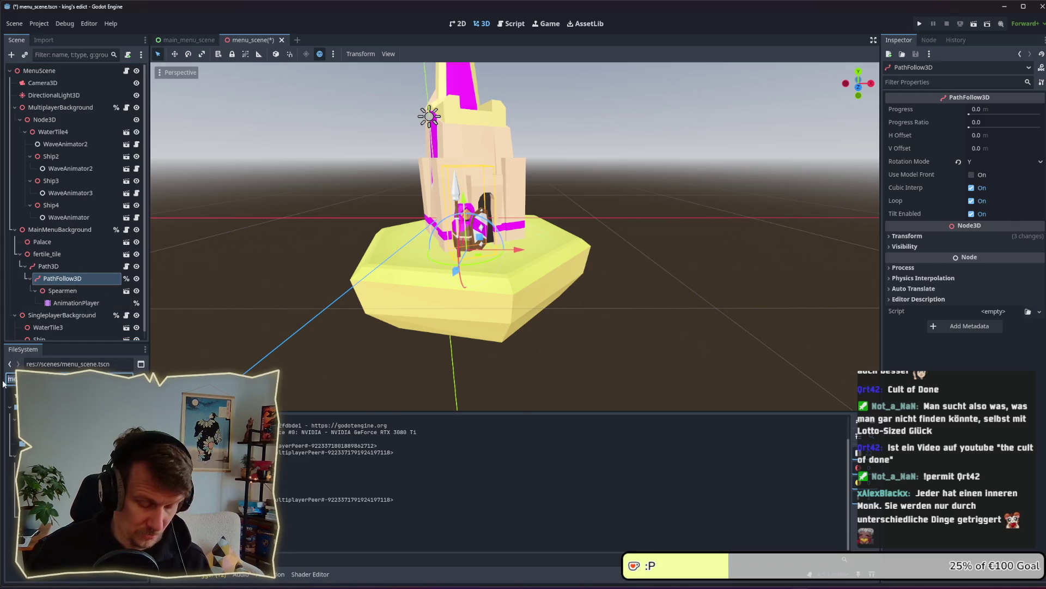
key("ctrl+a")
type("pa")
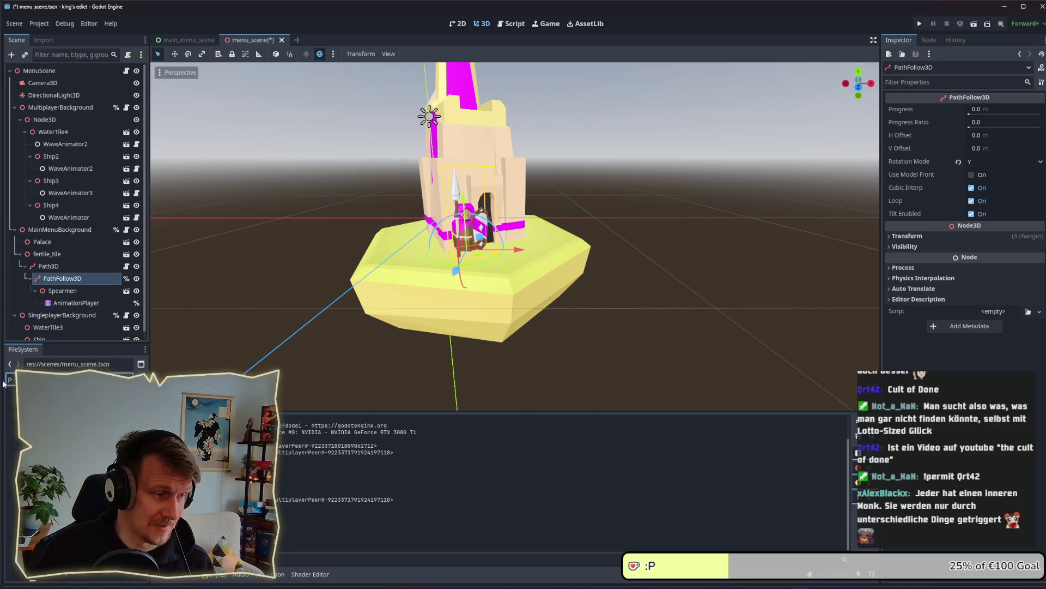
key("BackSpace")
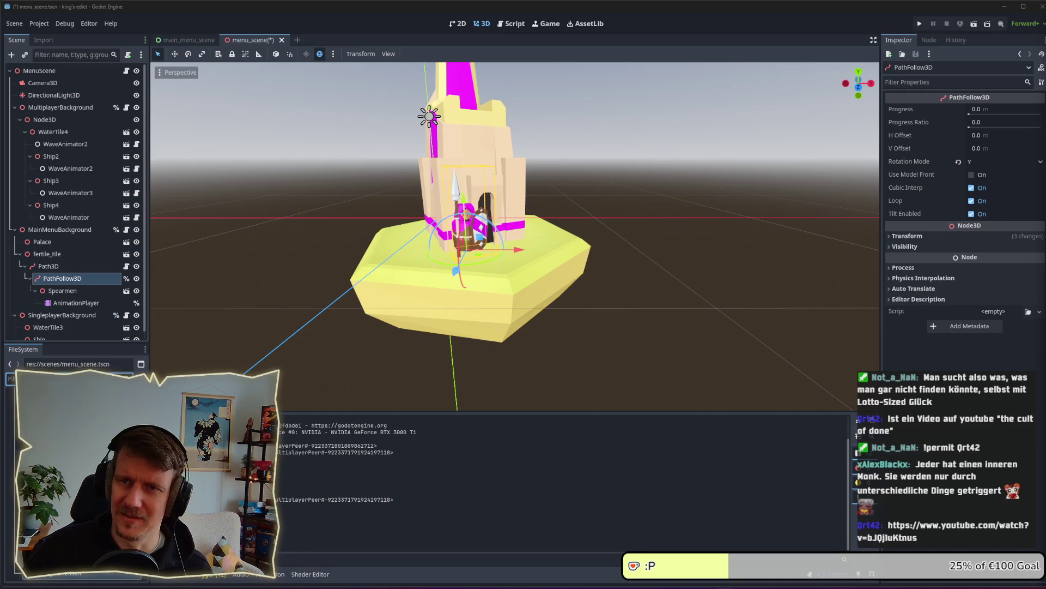
left_click_drag(598, 34, 361, 34)
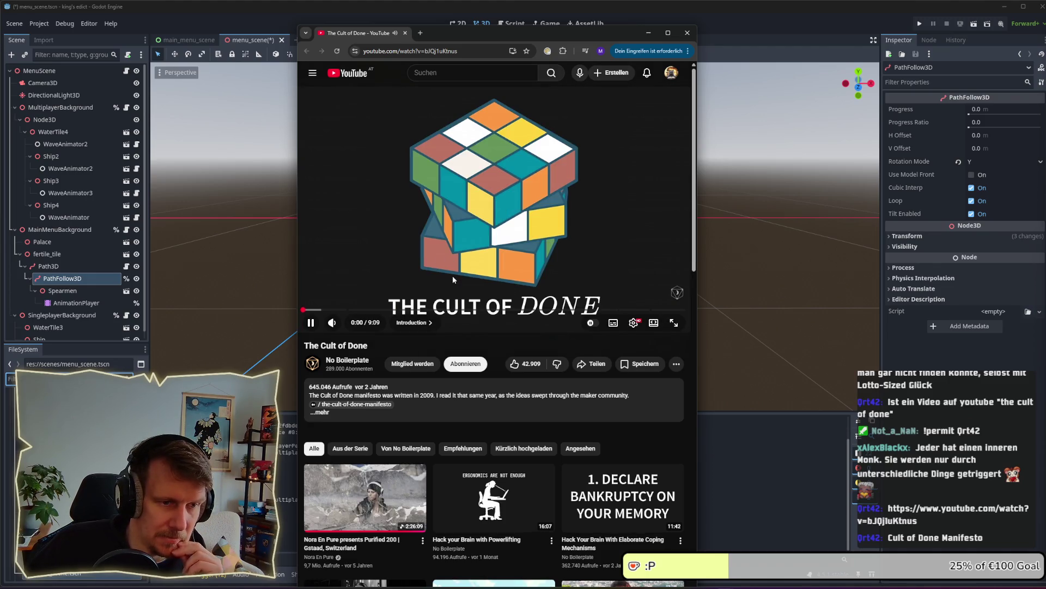
Pause The Cult of Done at 0:20 and minimize the browser window.
mouse_move(333, 322)
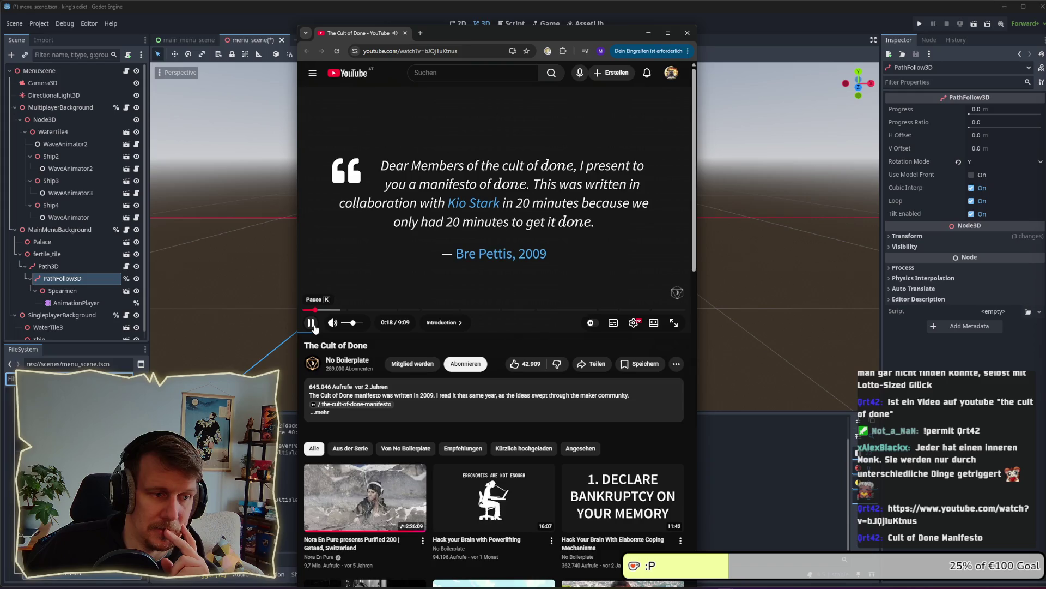
left_click(313, 324)
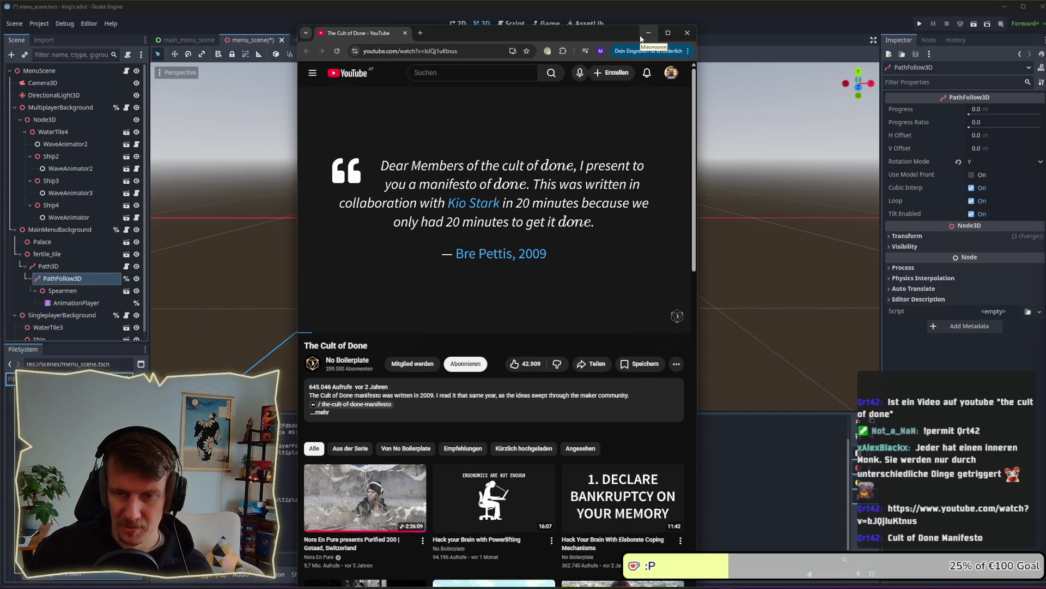
left_click(642, 37)
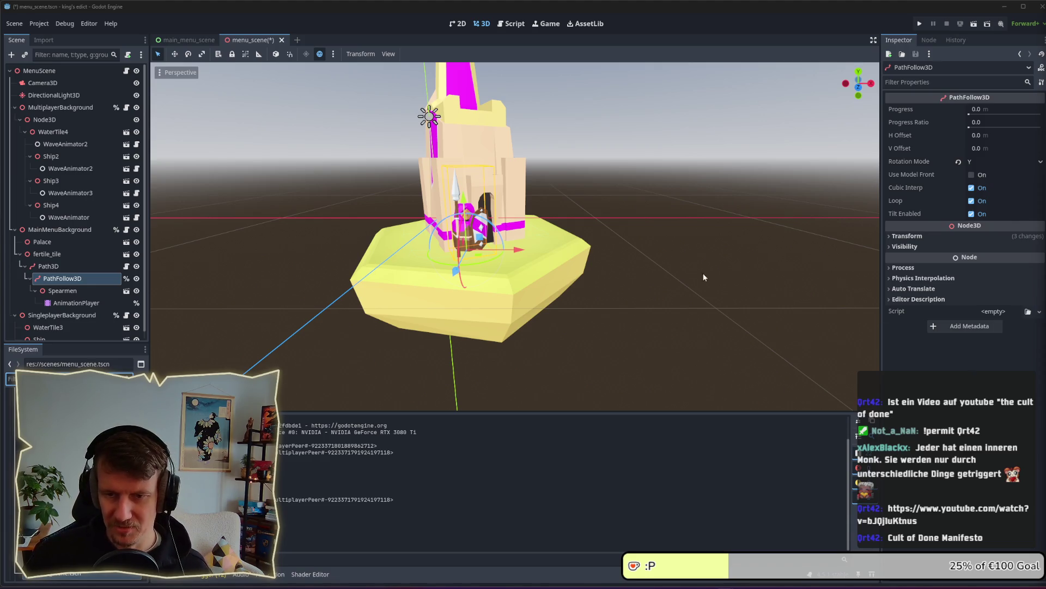
Filter files for 'pl' and add plain_tile.glb to MainMenuBackground.
left_click(611, 297)
left_click(47, 254)
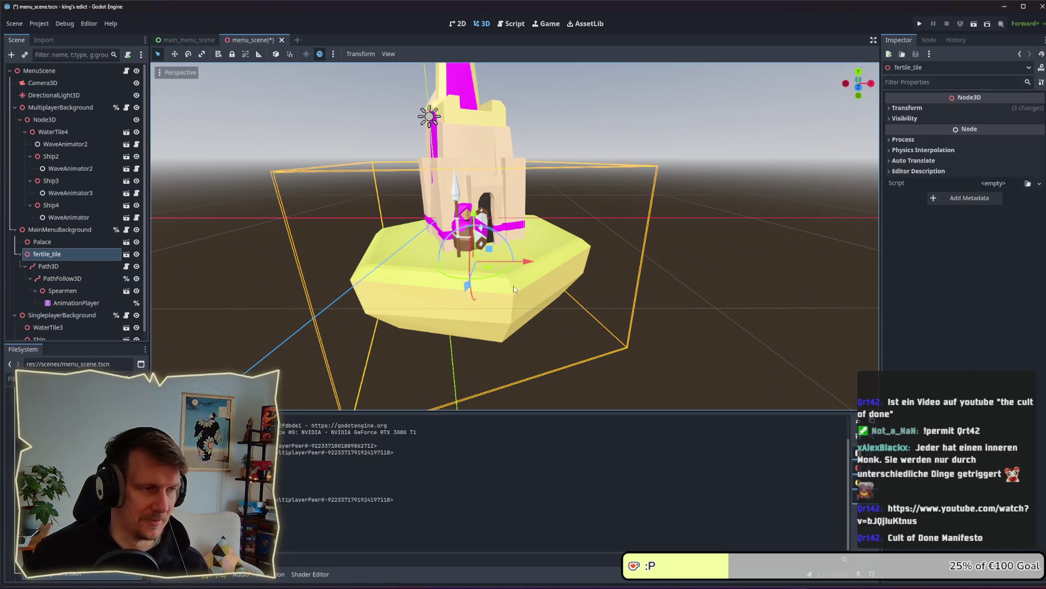
left_click(11, 378)
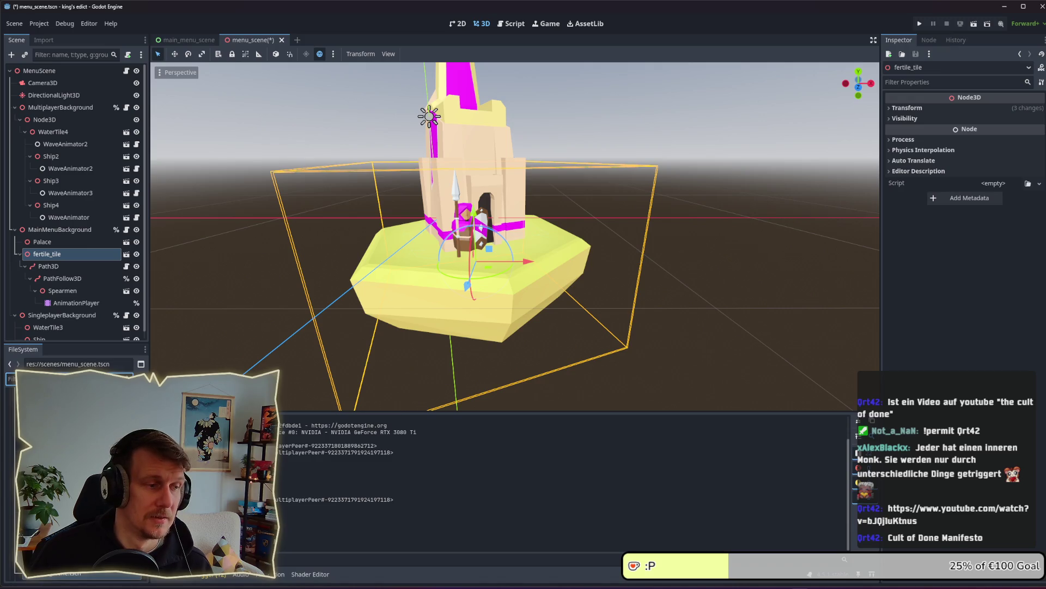
type("pla")
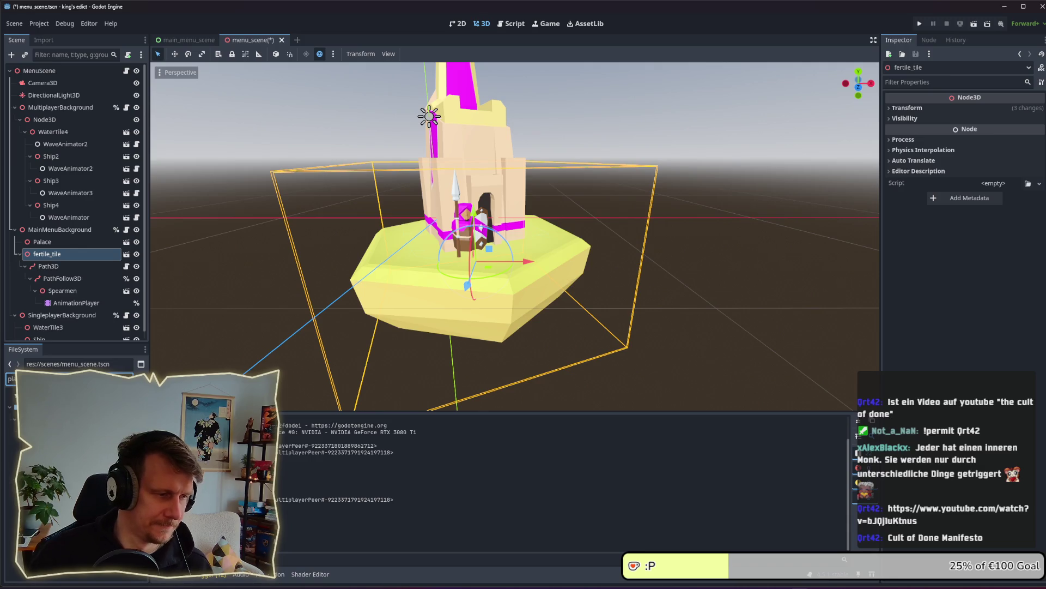
mouse_move(38, 428)
left_mouse_down()
mouse_move(71, 335)
mouse_move(43, 245)
left_mouse_up()
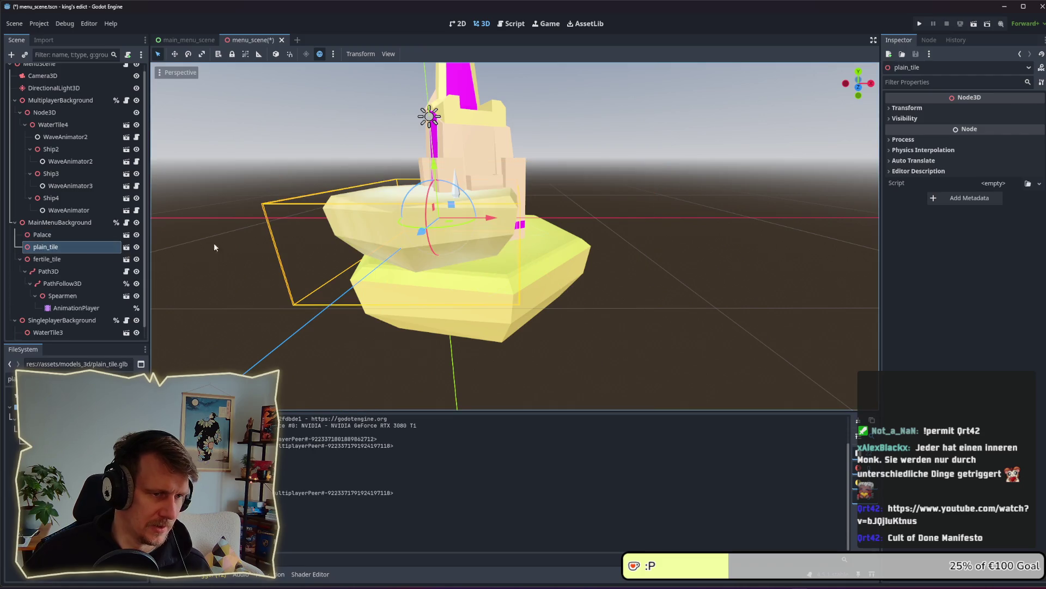
Compare with fertile_tile's transform and set plain_tile's scale to 1.5.
mouse_move(421, 262)
left_mouse_down()
mouse_move(416, 252)
mouse_move(494, 283)
left_mouse_up()
left_click(84, 260)
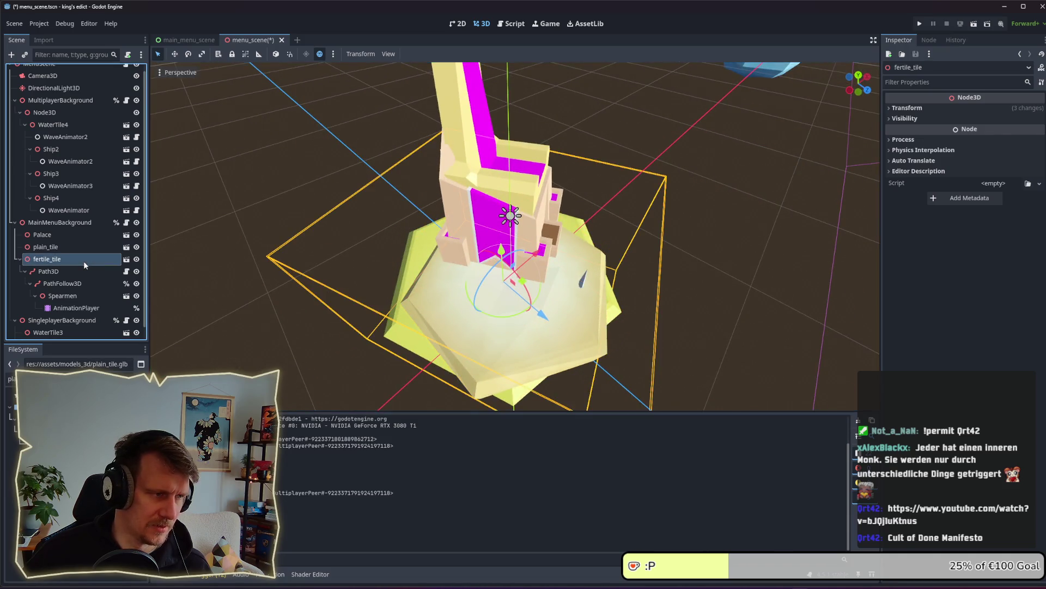
left_click(918, 110)
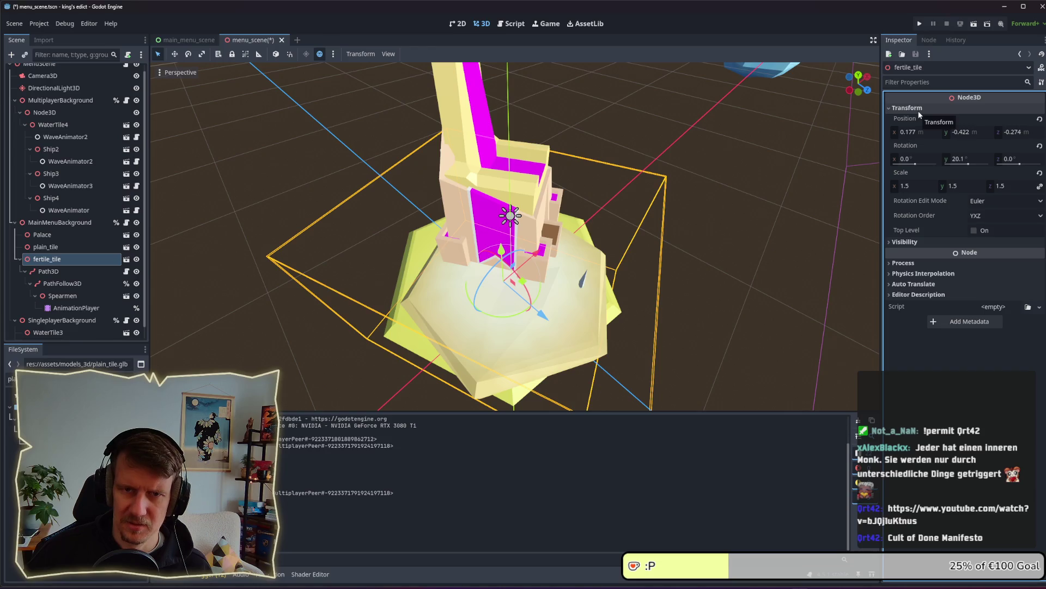
key("Up")
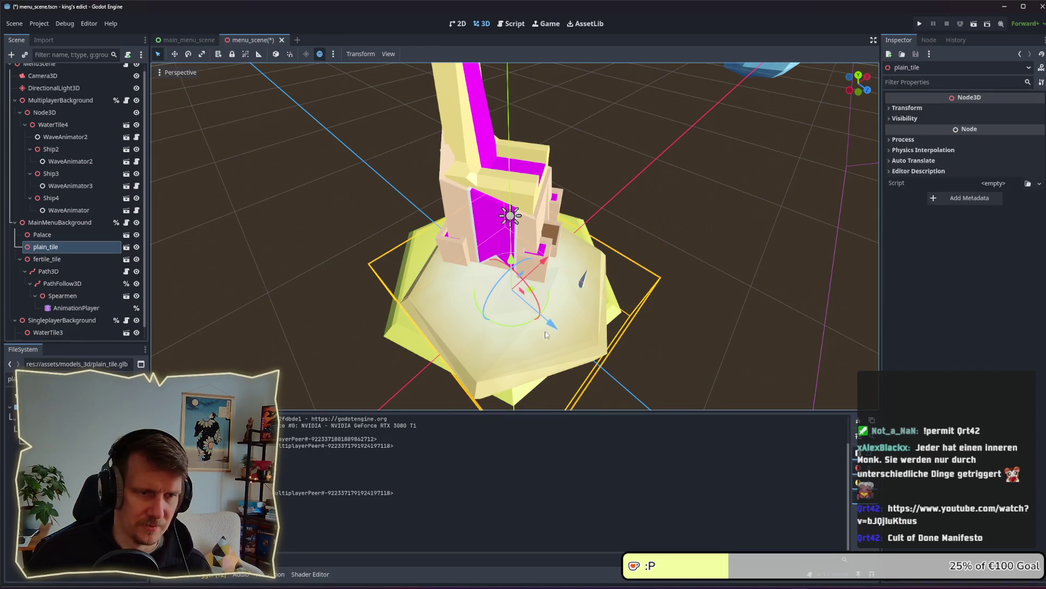
left_click(927, 111)
left_click(920, 187)
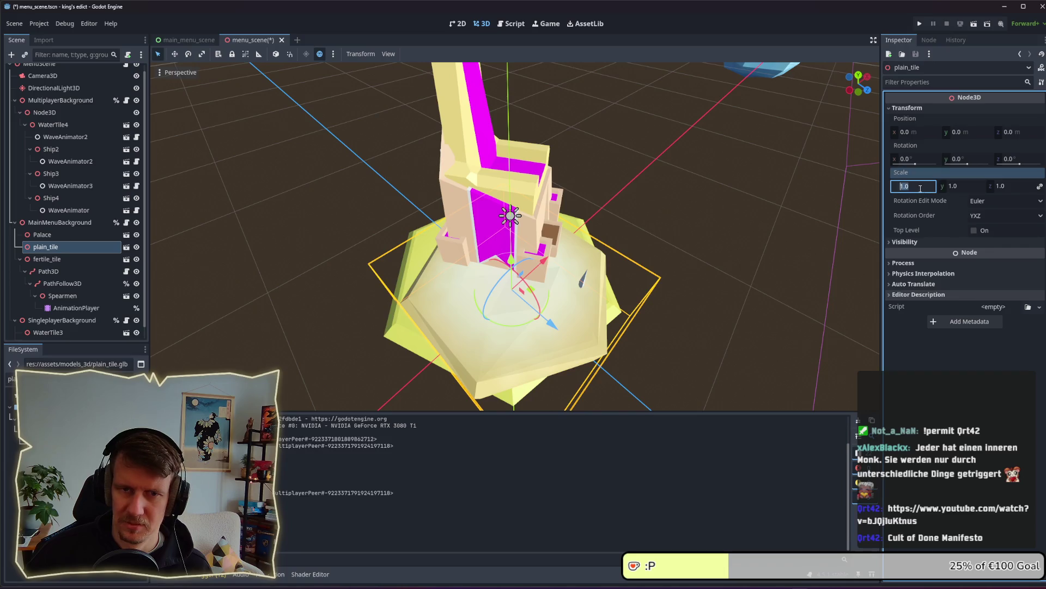
type("1.5")
key("Return")
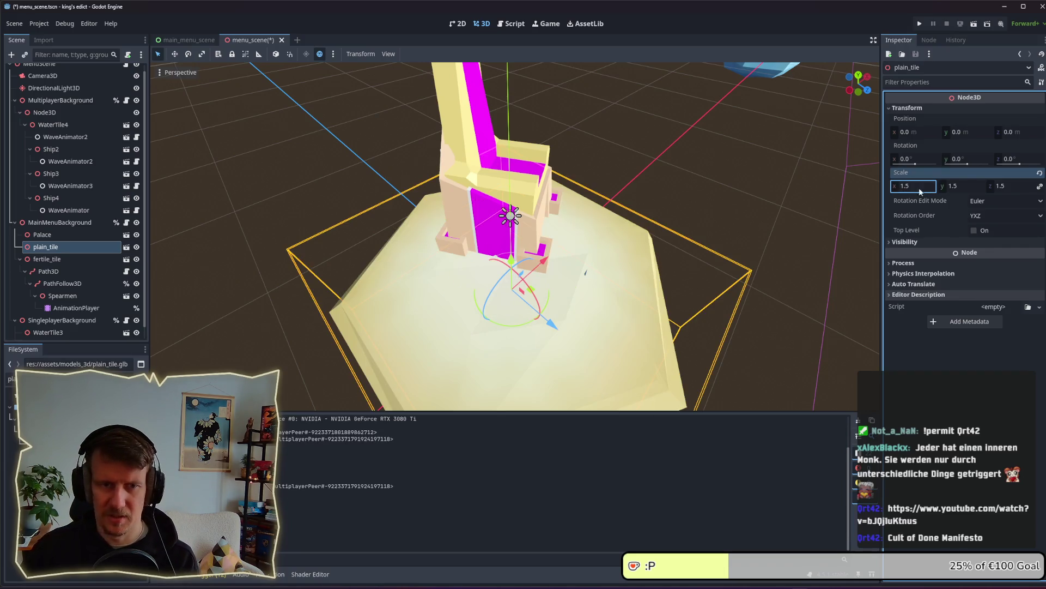
Lower plain_tile under the palace and rotate it about 18.5° around Y.
mouse_move(701, 263)
left_mouse_down()
mouse_move(666, 210)
mouse_move(571, 141)
mouse_move(523, 164)
left_mouse_up()
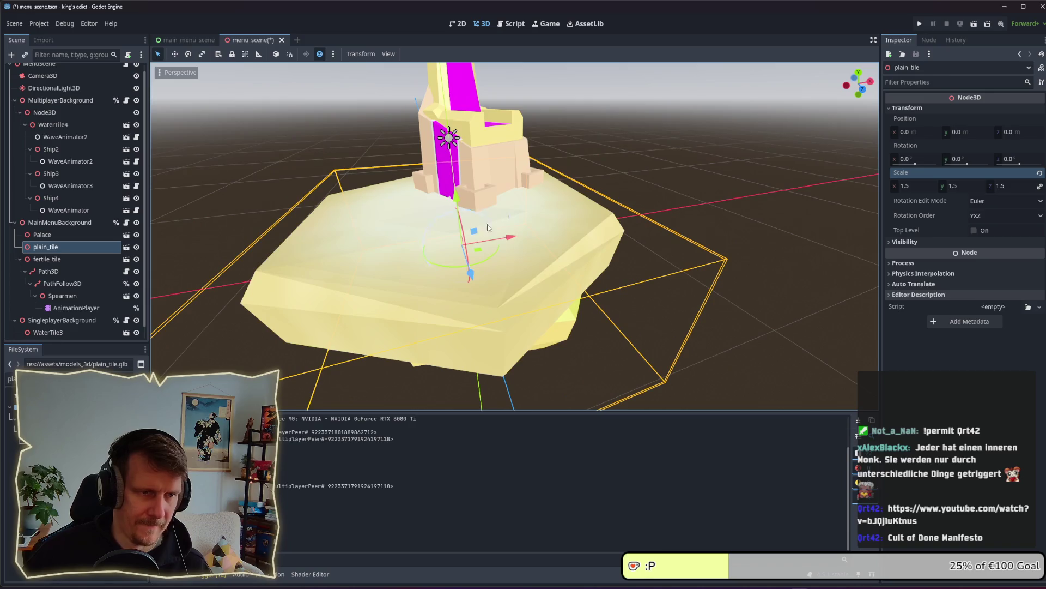
left_click_drag(459, 202, 460, 272)
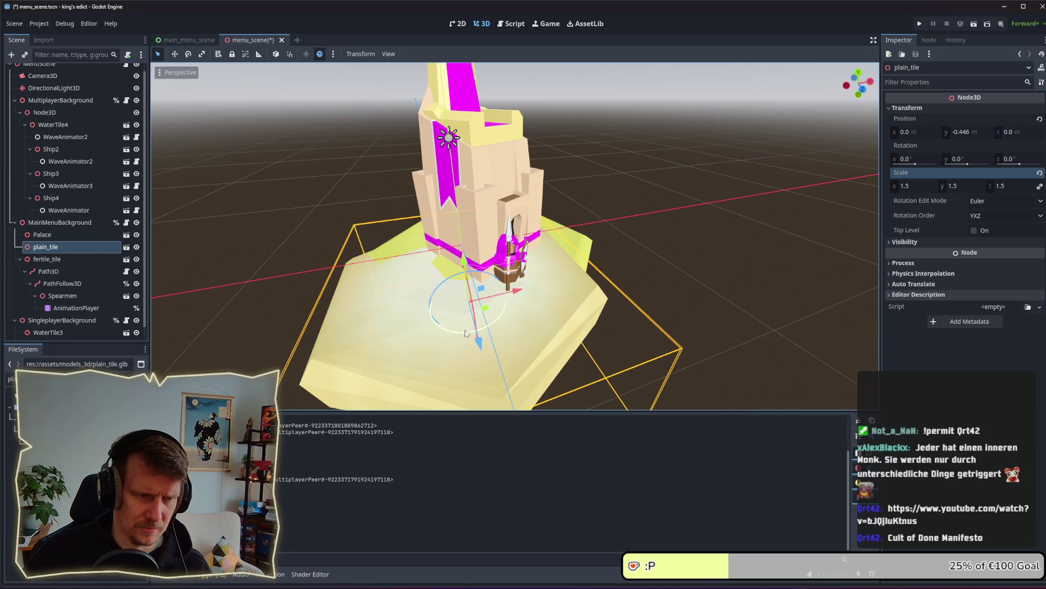
mouse_move(465, 330)
left_mouse_down()
mouse_move(488, 331)
mouse_move(486, 308)
mouse_move(501, 297)
left_mouse_up()
left_click_drag(473, 241, 474, 235)
mouse_move(502, 281)
left_mouse_down()
mouse_move(518, 283)
mouse_move(502, 282)
left_mouse_up()
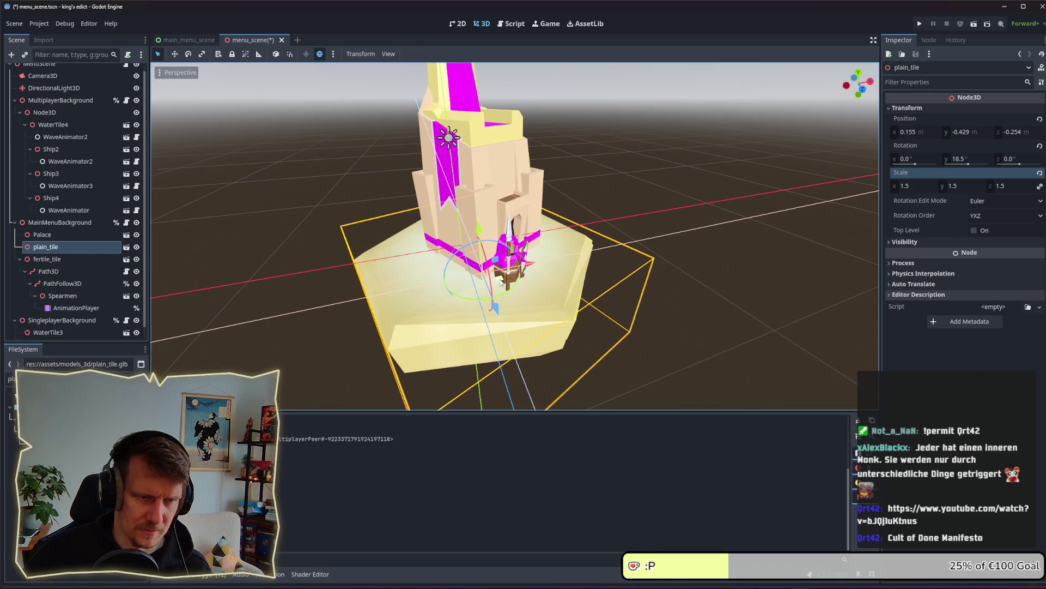
Move the Path3D patrol route under plain_tile and delete the fertile_tile node.
left_click(701, 202)
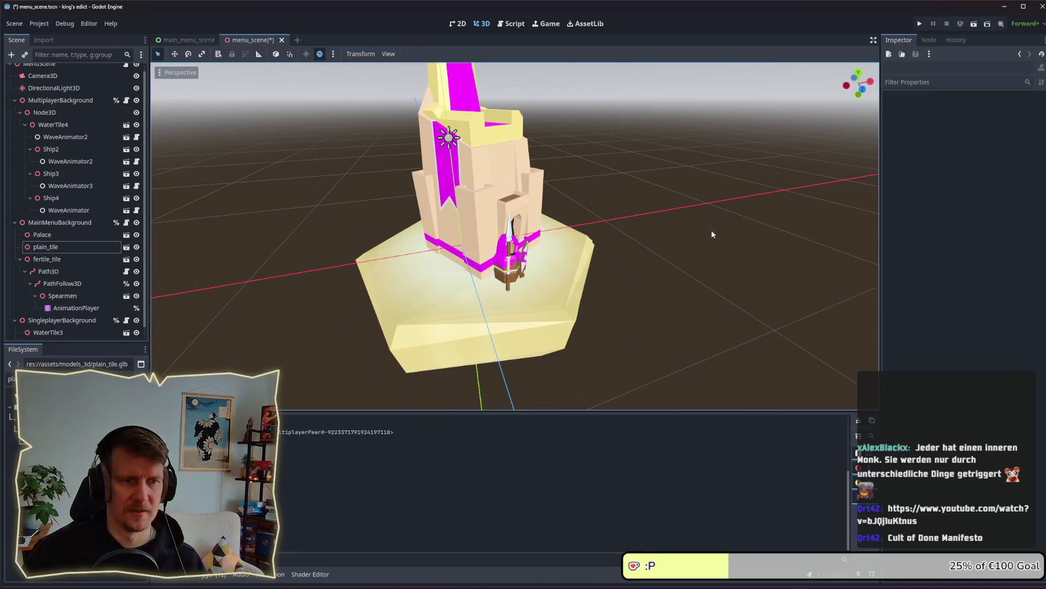
mouse_move(712, 234)
left_mouse_down()
mouse_move(644, 221)
mouse_move(612, 262)
left_mouse_up()
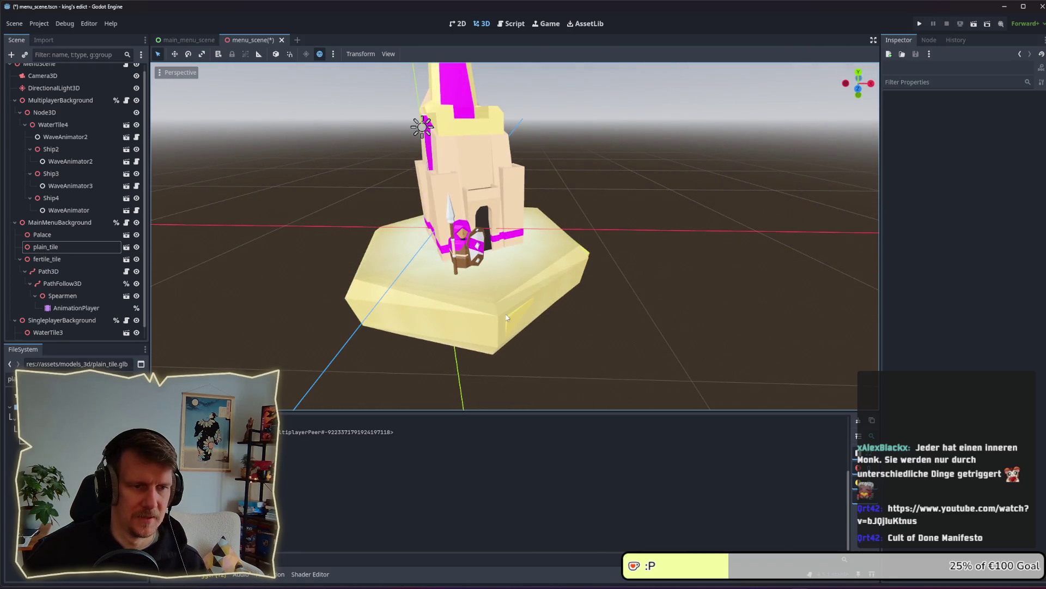
left_click(53, 263)
left_click(48, 271)
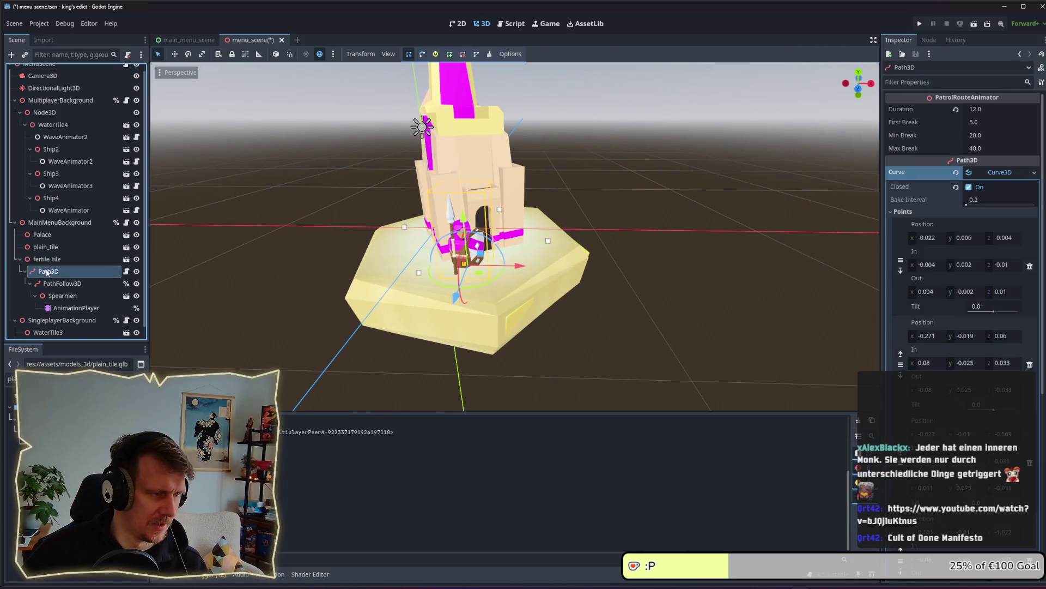
left_click_drag(48, 271, 49, 246)
left_click(47, 308)
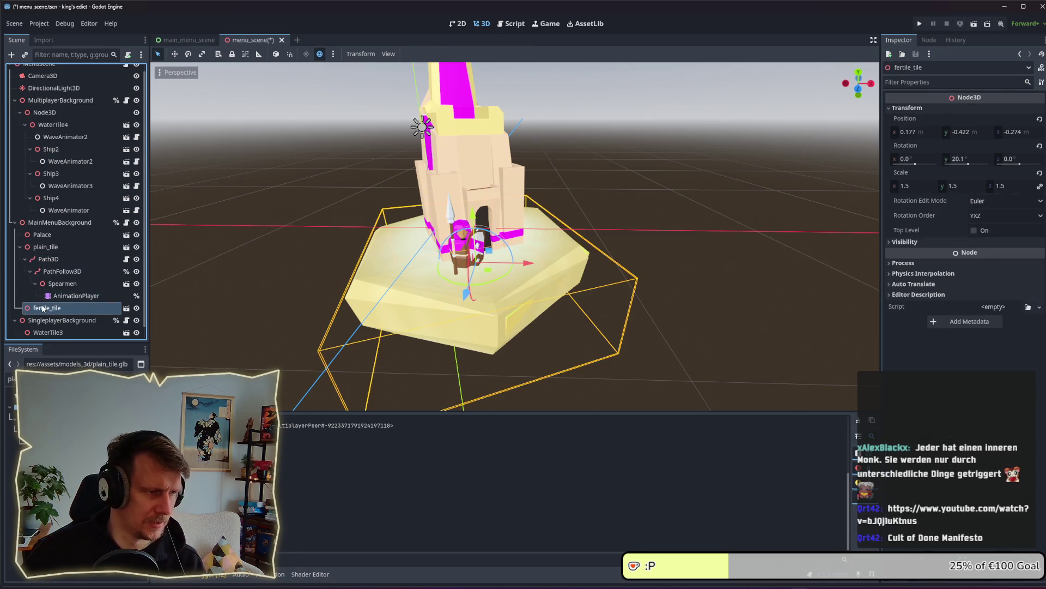
key("Delete")
left_click(710, 311)
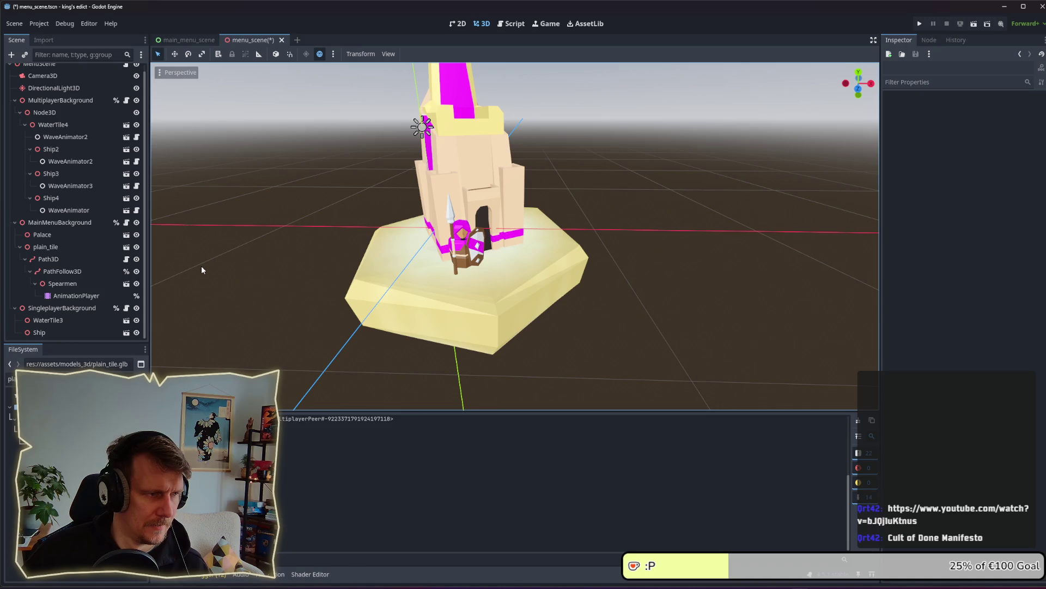
Nudge the plain tile slightly along the ground and save the menu scene.
mouse_move(201, 266)
left_mouse_down()
mouse_move(218, 245)
mouse_move(202, 260)
mouse_move(139, 275)
left_mouse_up()
left_click(60, 260)
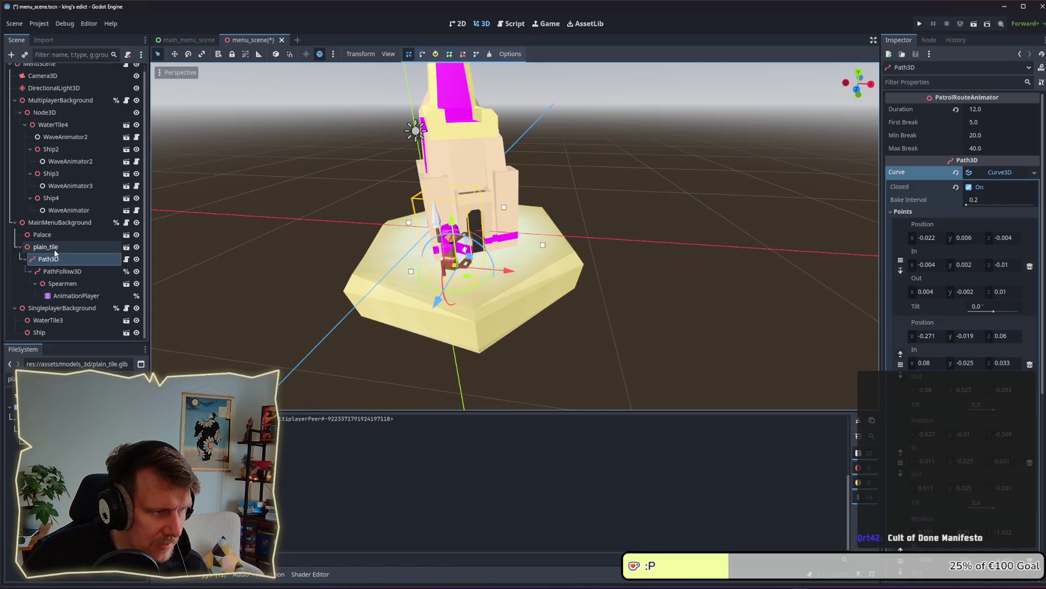
left_click(55, 234)
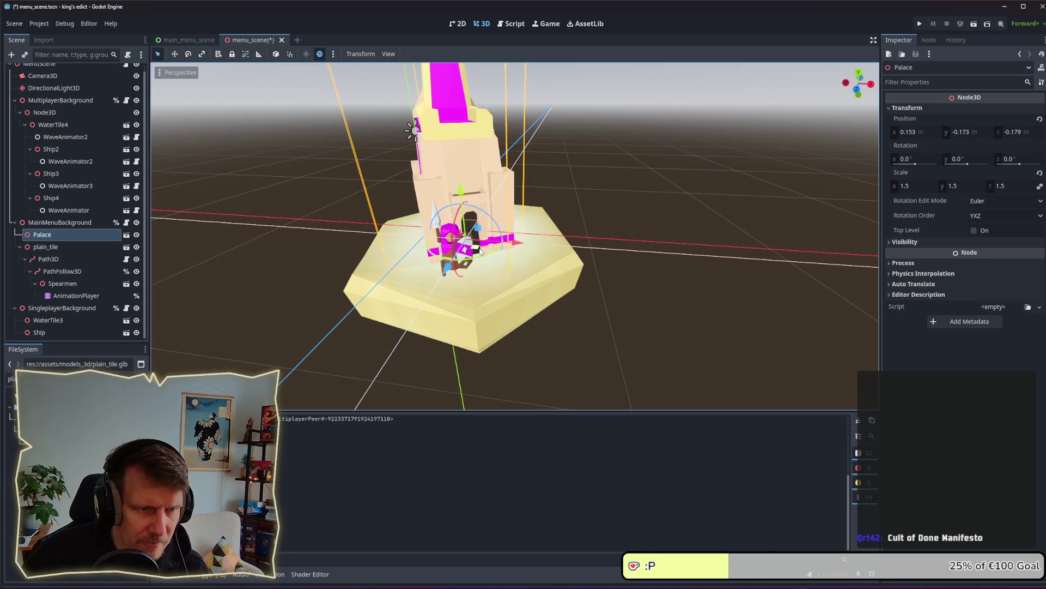
left_click_drag(594, 236, 662, 231)
scroll(653, 231, "up", 2)
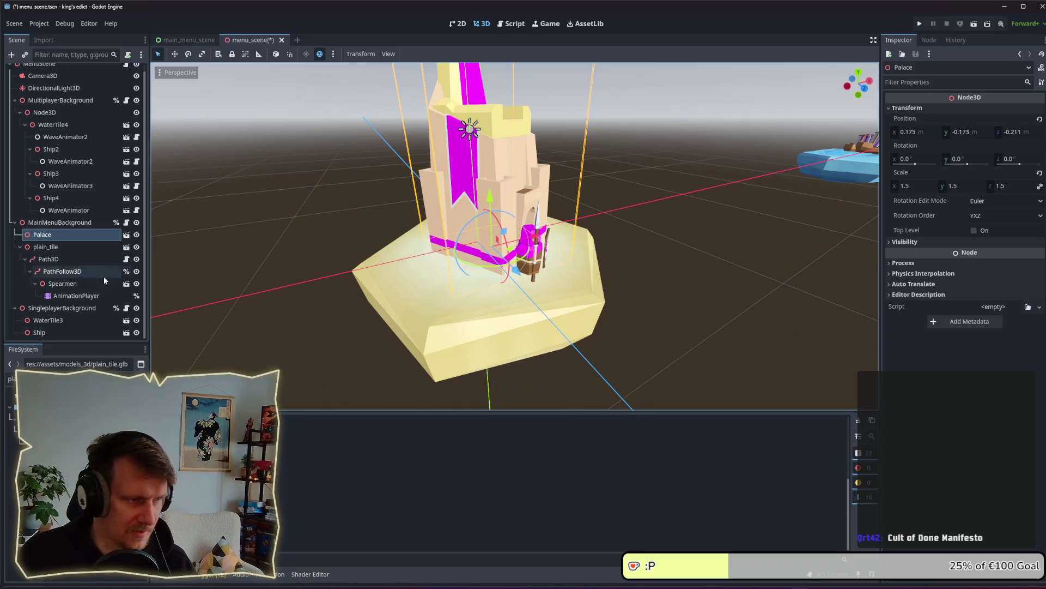
left_click(55, 248)
left_click_drag(602, 270, 570, 270)
left_click_drag(493, 275, 503, 274)
left_click(612, 276)
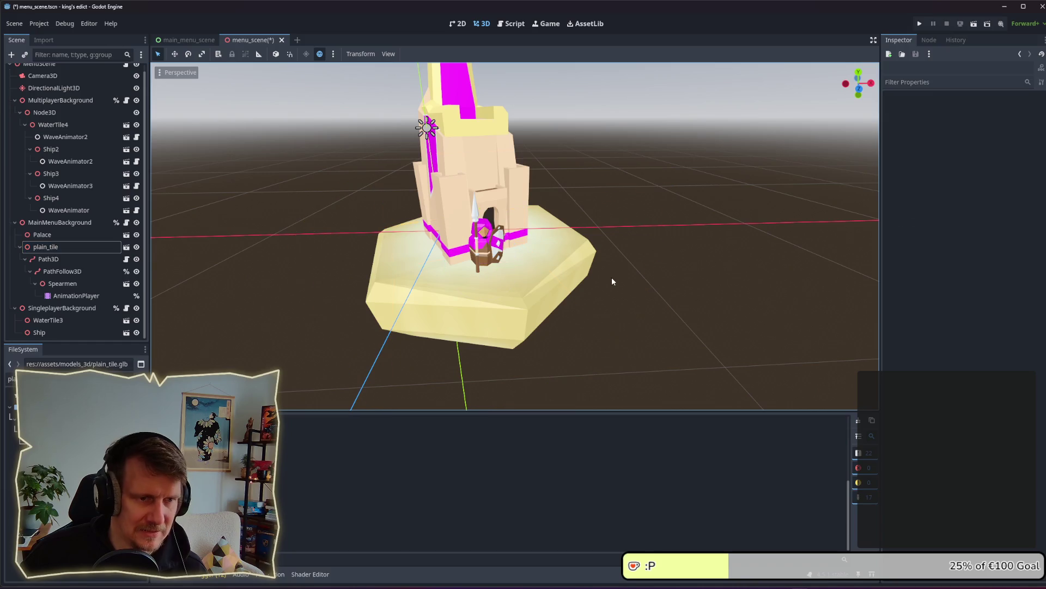
key("ctrl+s")
Test-run the menu, then shift the palace slightly on its tile and save.
left_click(920, 23)
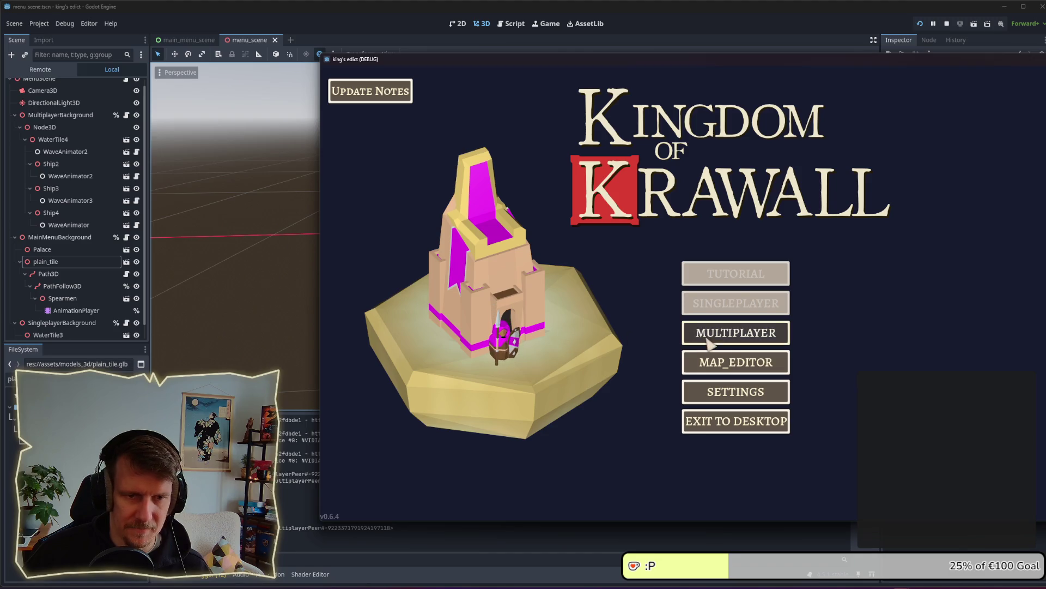
left_click(951, 25)
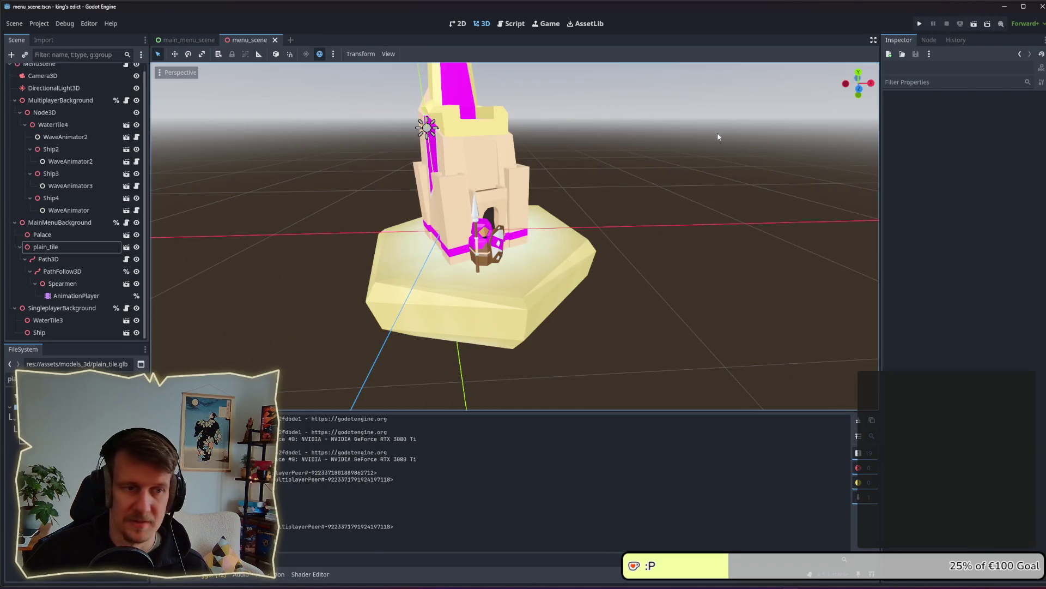
left_click(446, 192)
left_click_drag(489, 249, 492, 254)
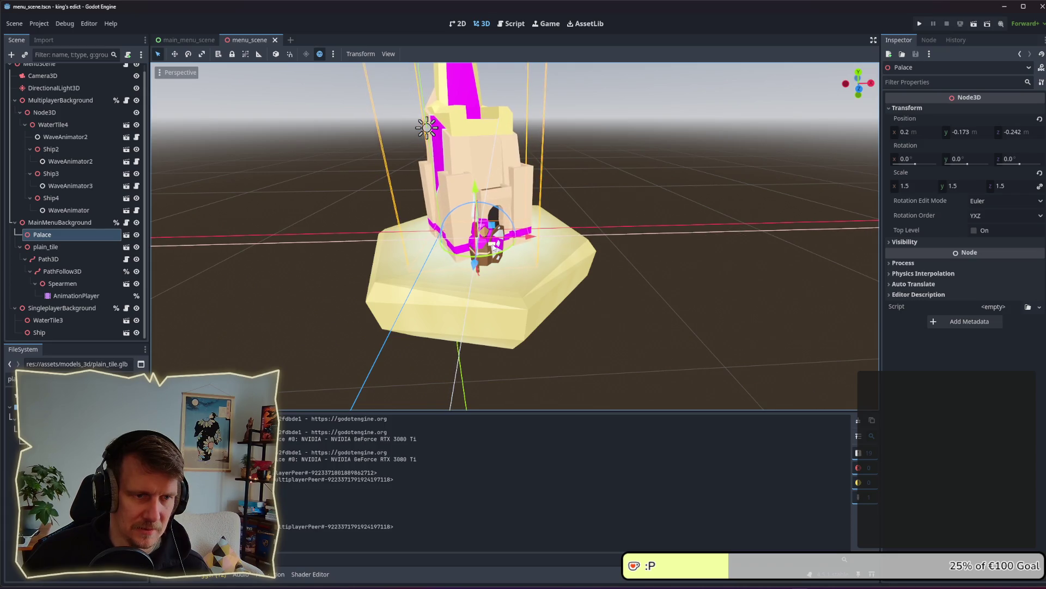
left_click(617, 237)
key("ctrl+s")
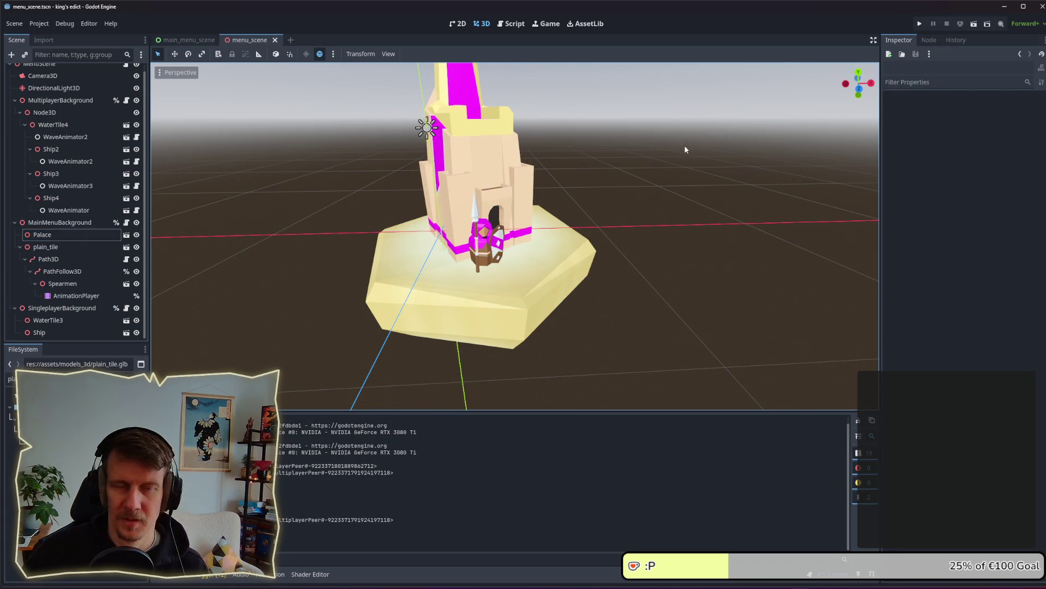
Lower the palace to Y -0.19, save, and run the game again.
left_click(493, 175)
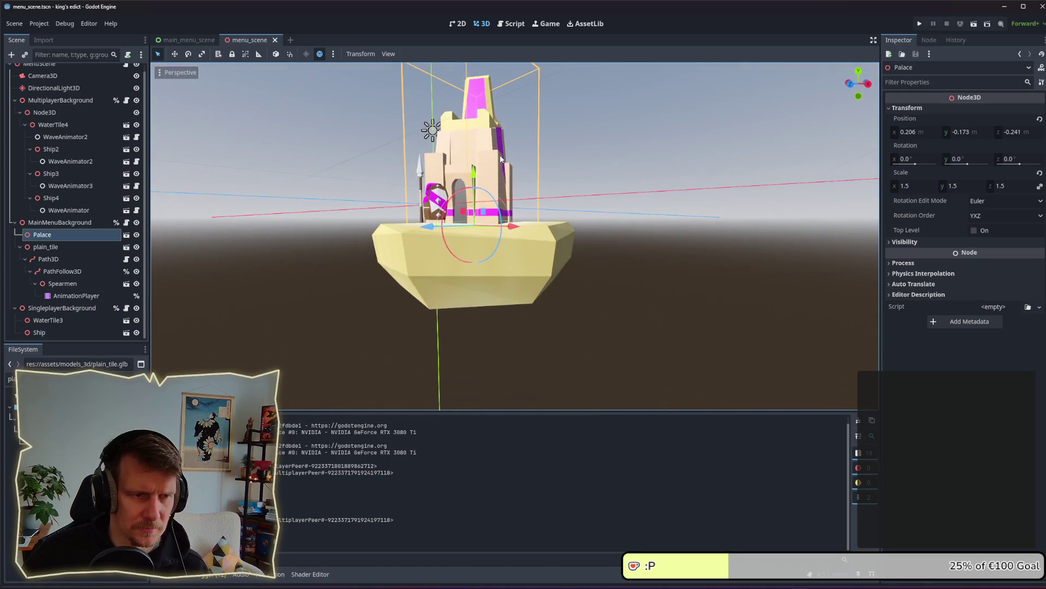
scroll(501, 159, "up", 2)
left_click_drag(500, 159, 501, 207)
key("ctrl+s")
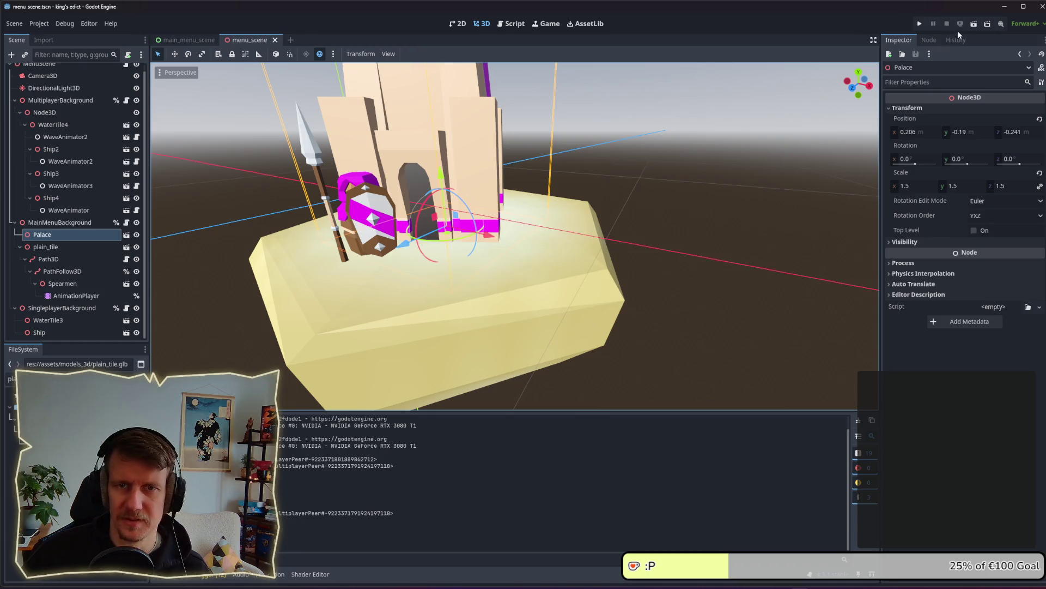
left_click(921, 24)
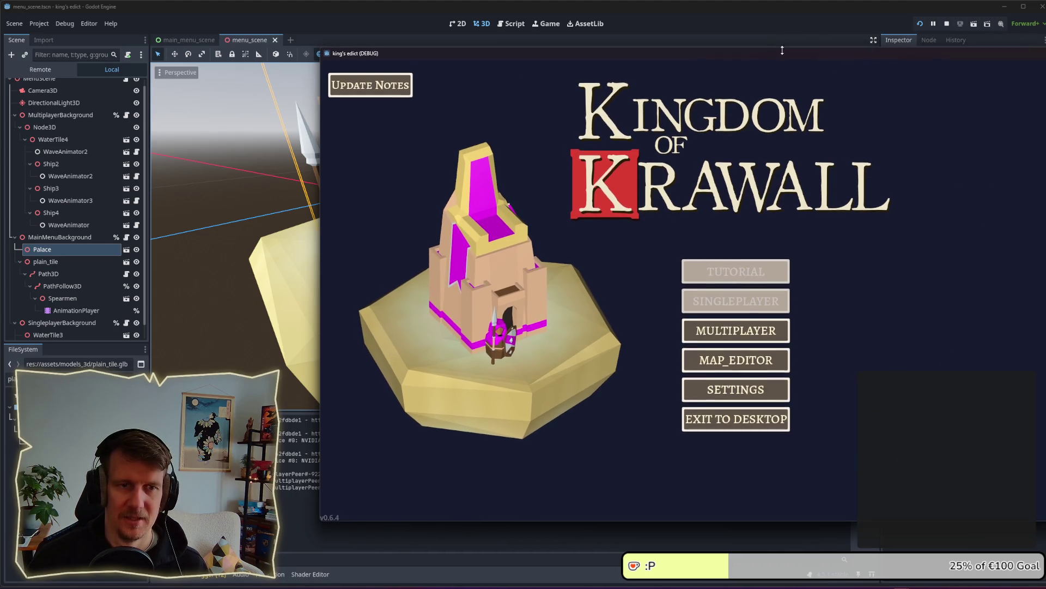
Open the game's MULTIPLAYER screen, go back to the main menu, and stop with F8.
left_click_drag(789, 56, 697, 53)
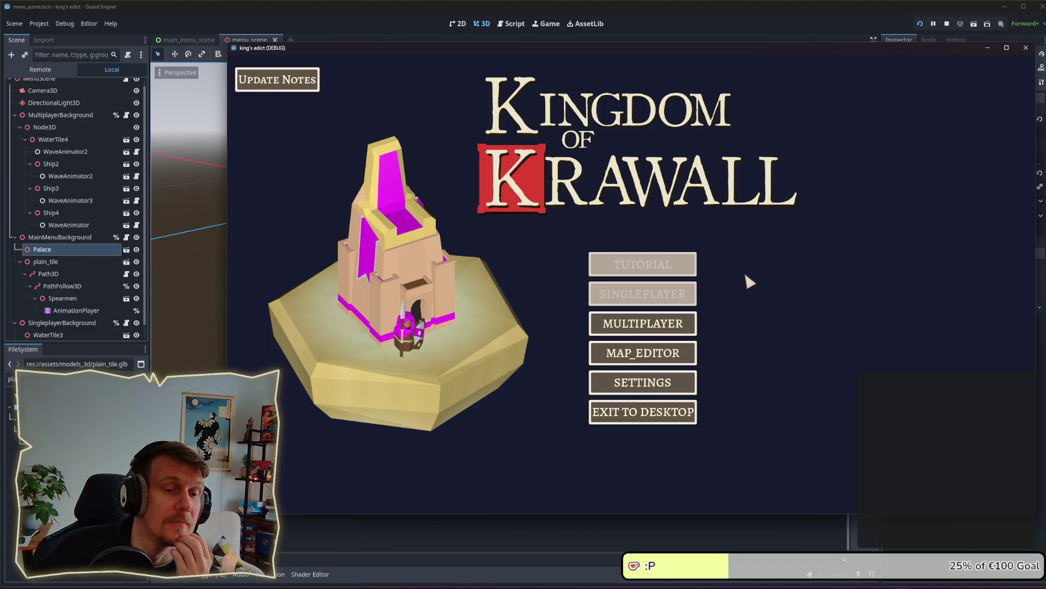
left_click(691, 323)
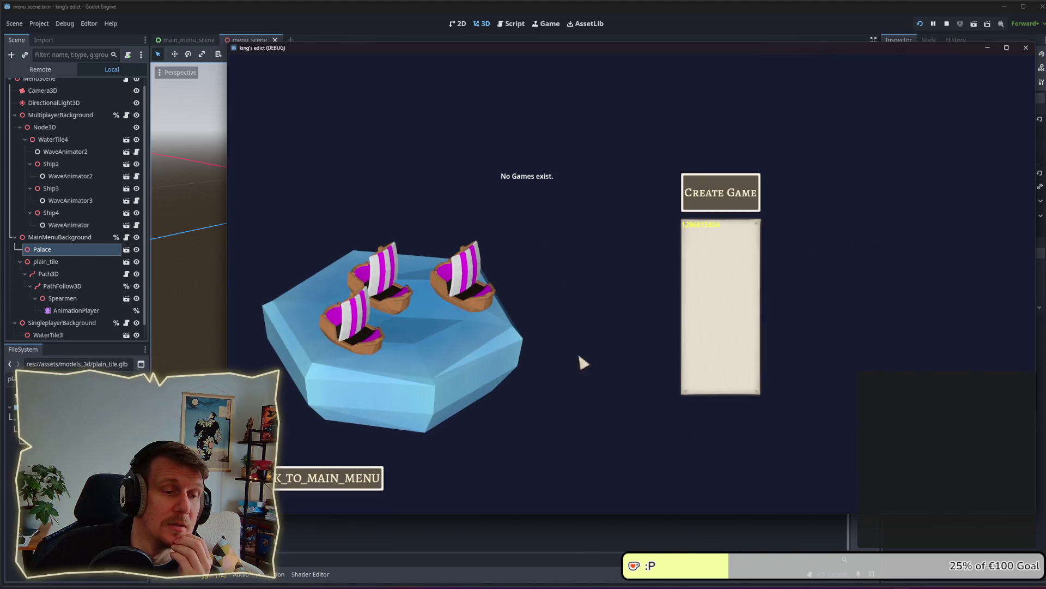
left_click(371, 478)
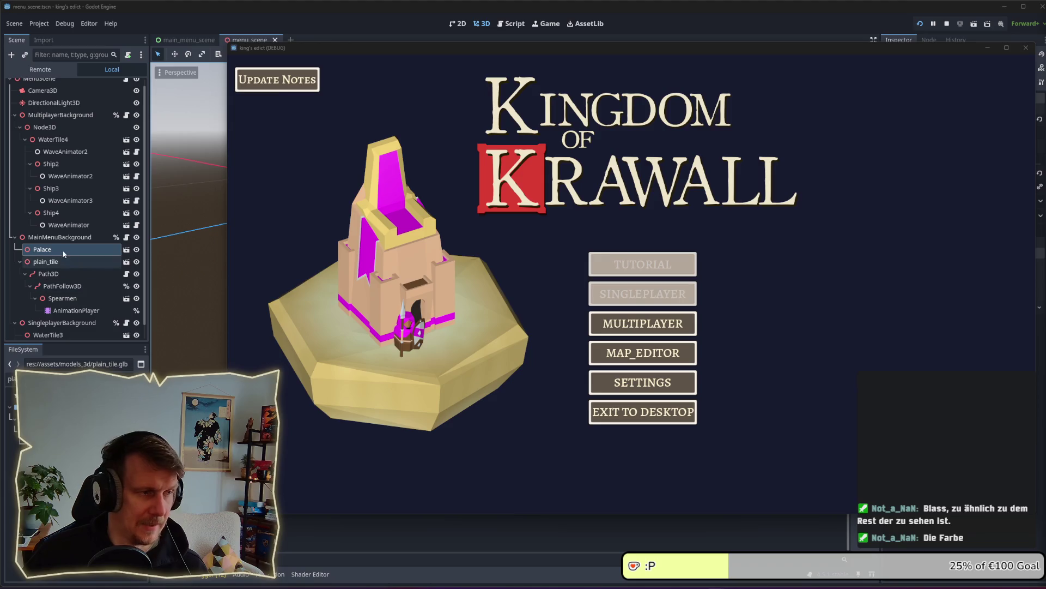
key("F8")
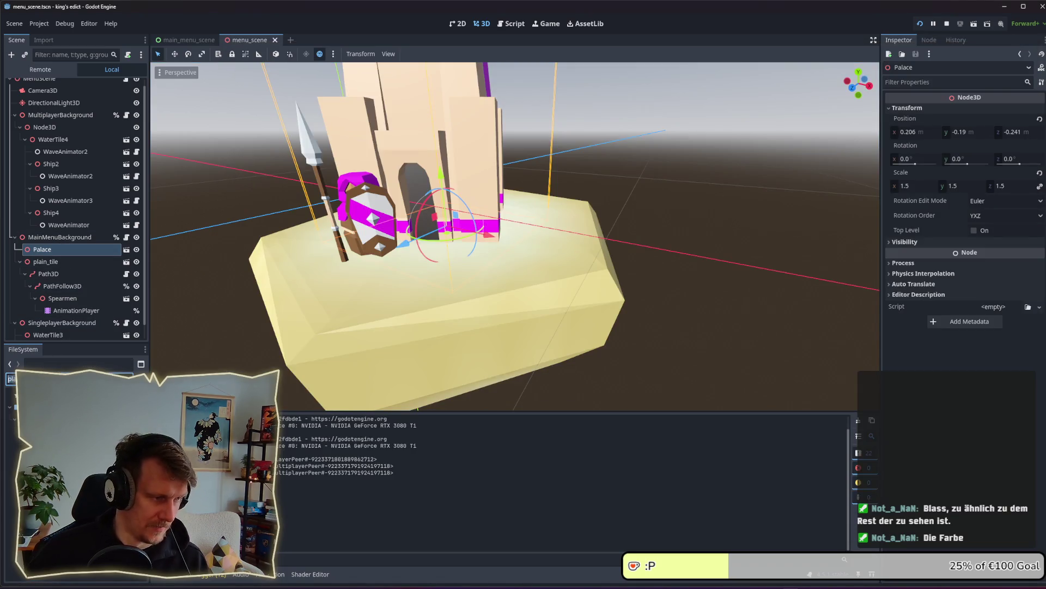
Open game_scene.tscn via the 'ga' filter and switch back to the running game window.
type("ga")
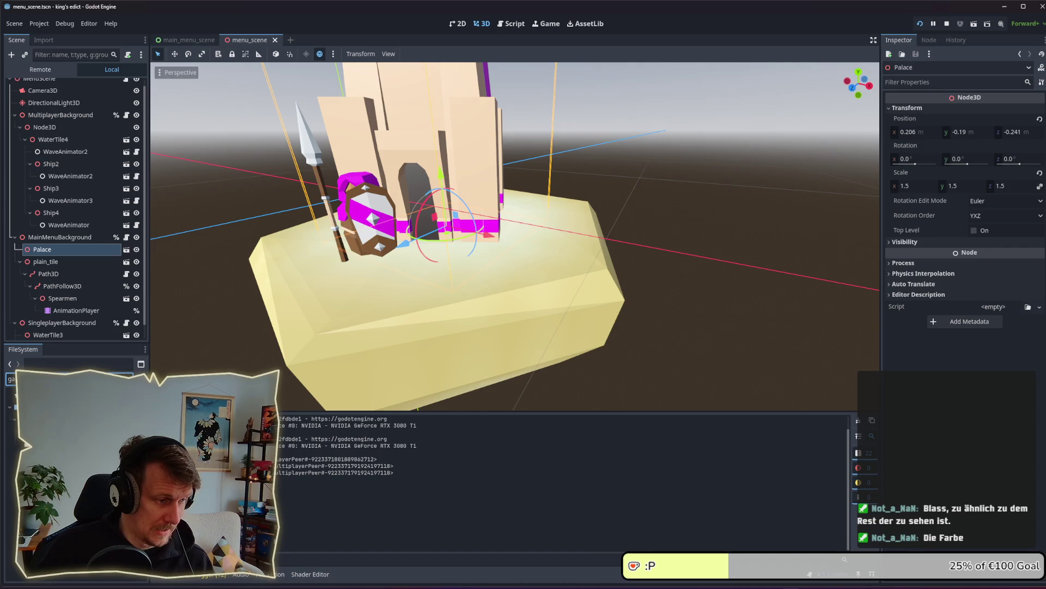
key("Return")
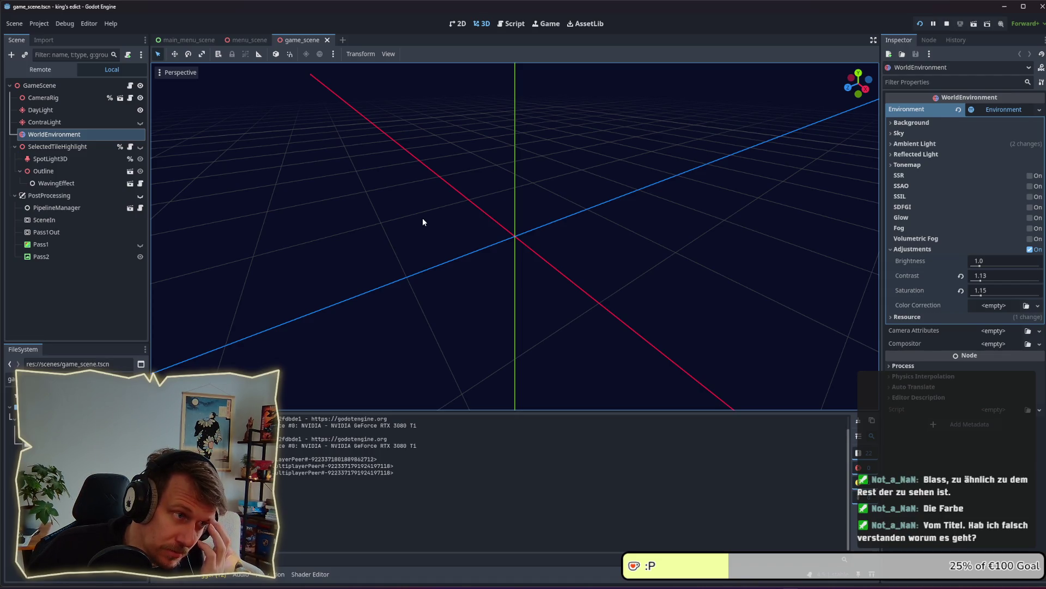
scroll(423, 222, "down", 5)
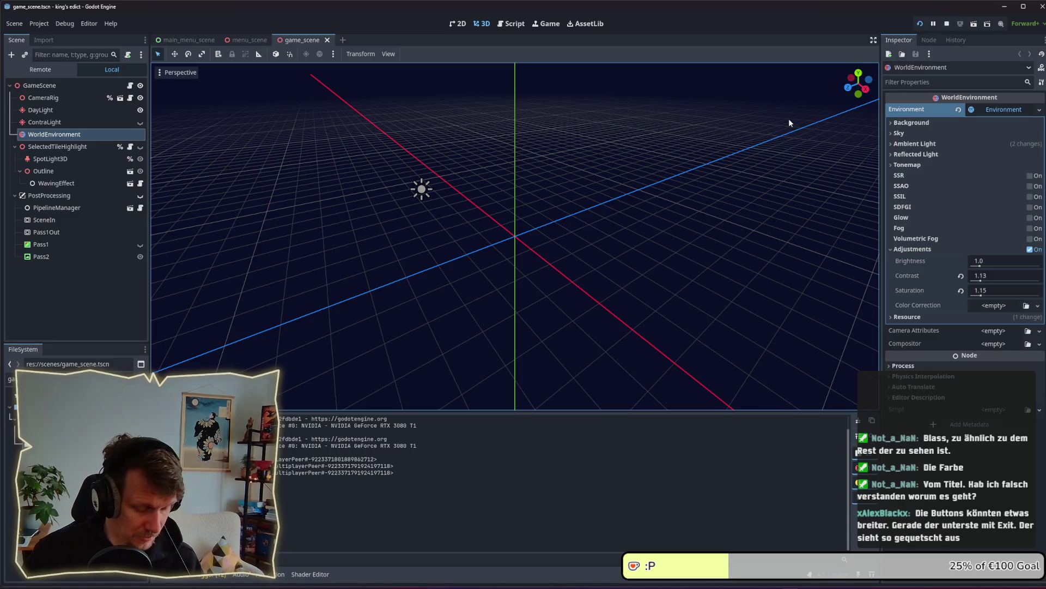
key("alt+Tab")
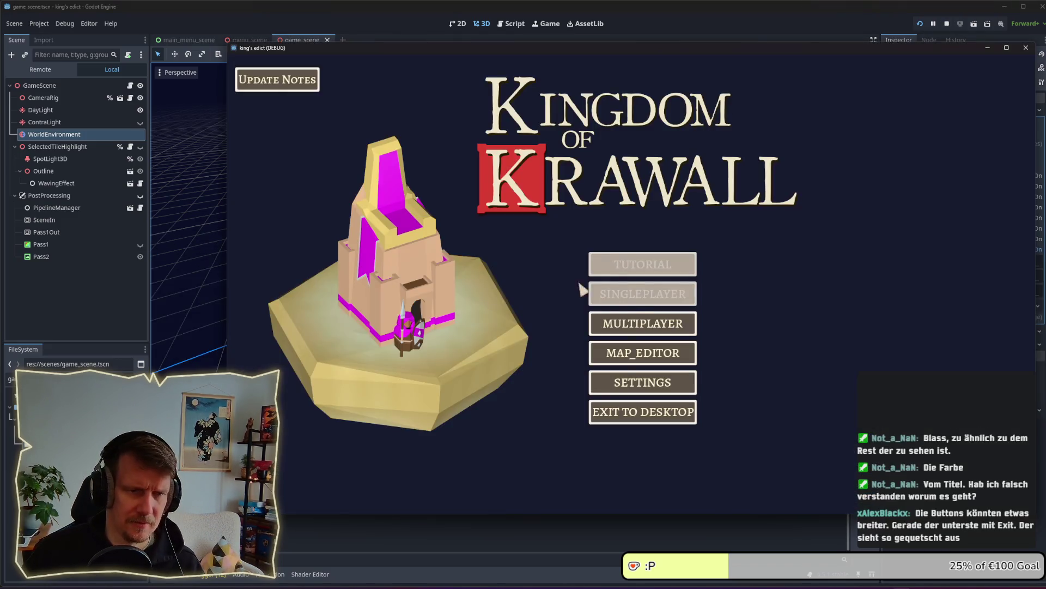
Create a multiplayer game on i_know_this_place.map, start it, and pan and zoom the hex board.
left_click(630, 319)
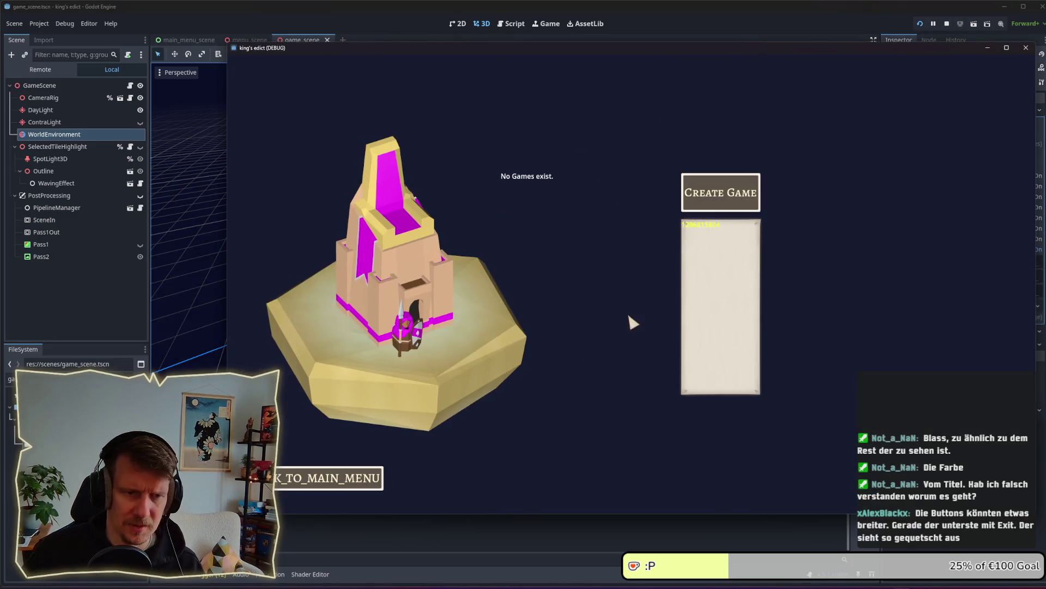
left_click(712, 194)
left_click(733, 104)
left_click(817, 145)
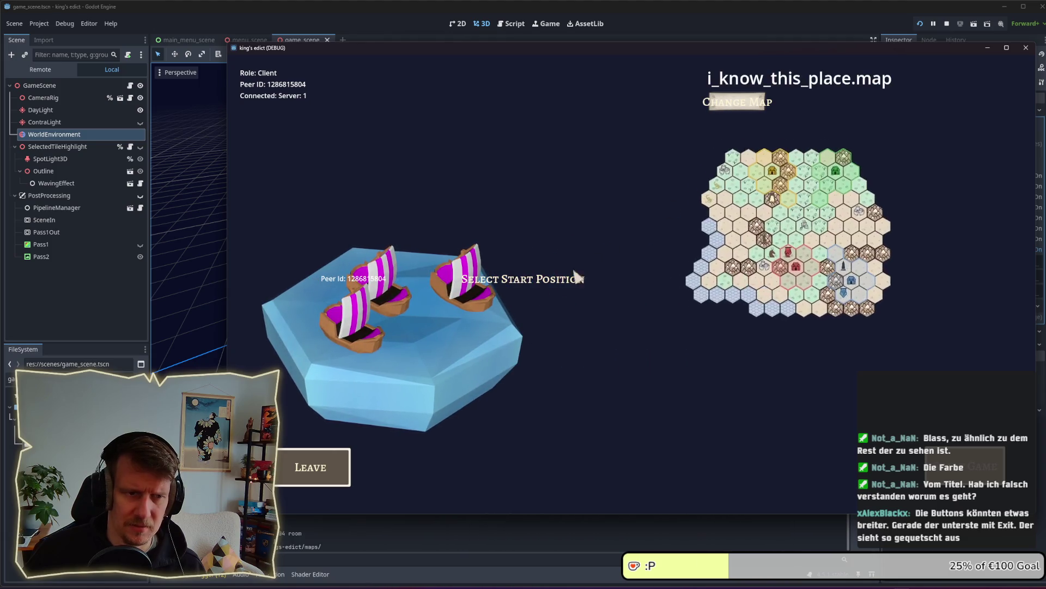
left_click(952, 475)
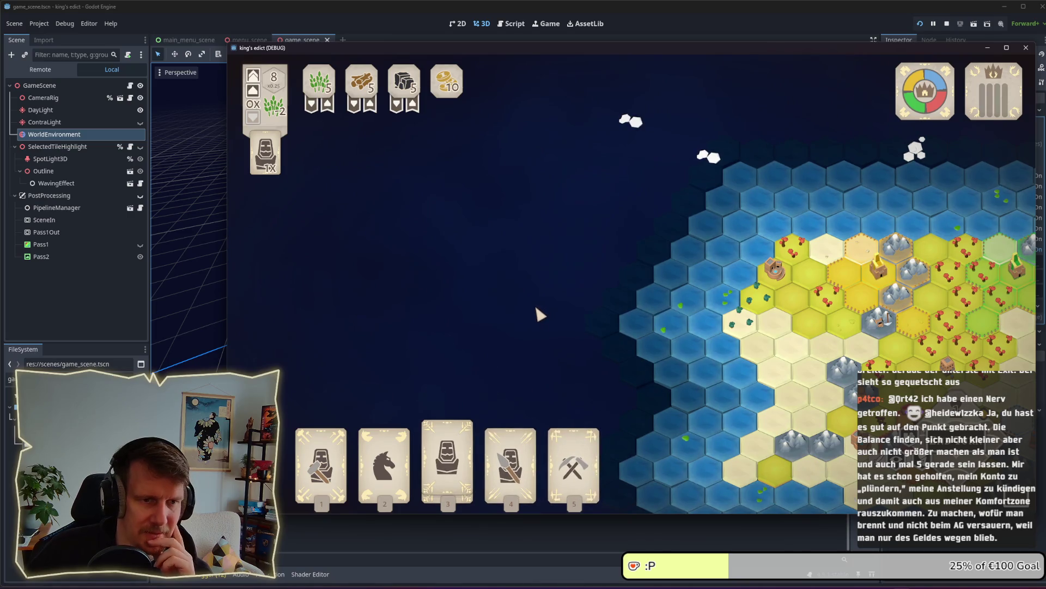
mouse_move(536, 303)
left_mouse_down()
mouse_move(714, 287)
mouse_move(718, 296)
left_mouse_up()
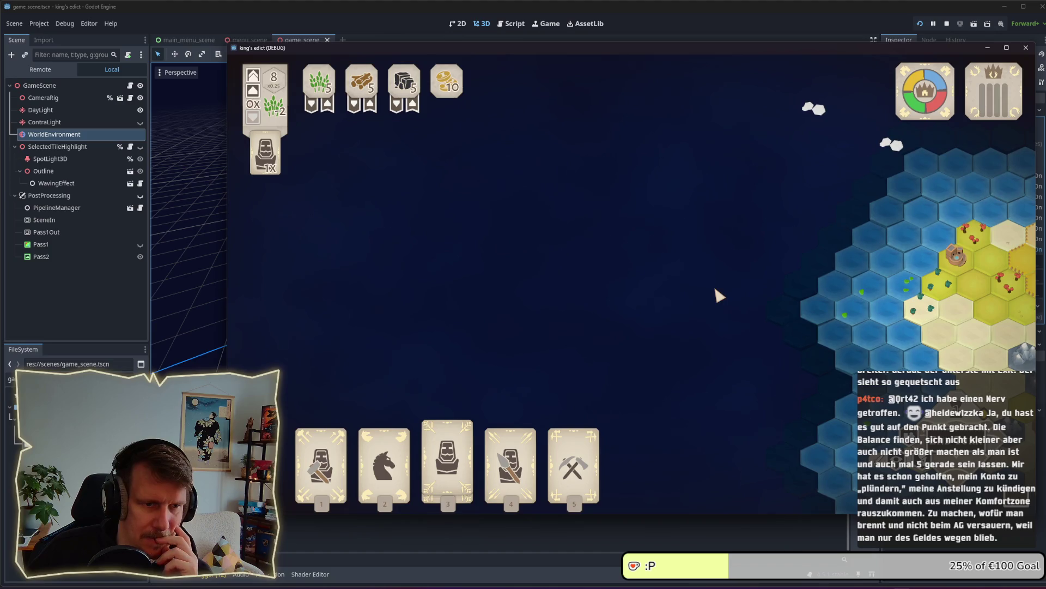
scroll(712, 342, "up", 2)
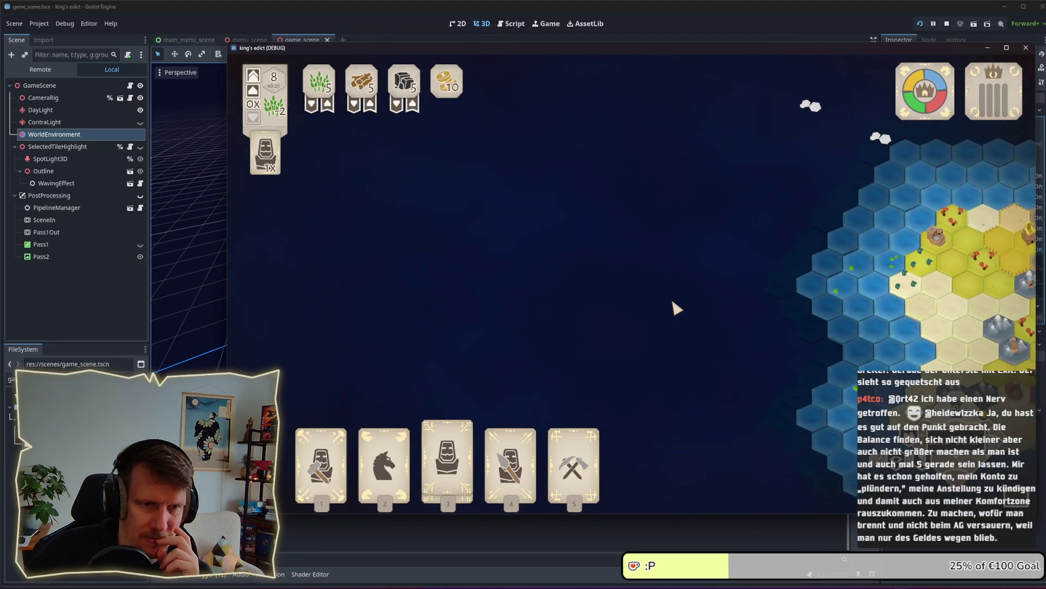
scroll(427, 271, "down", 2)
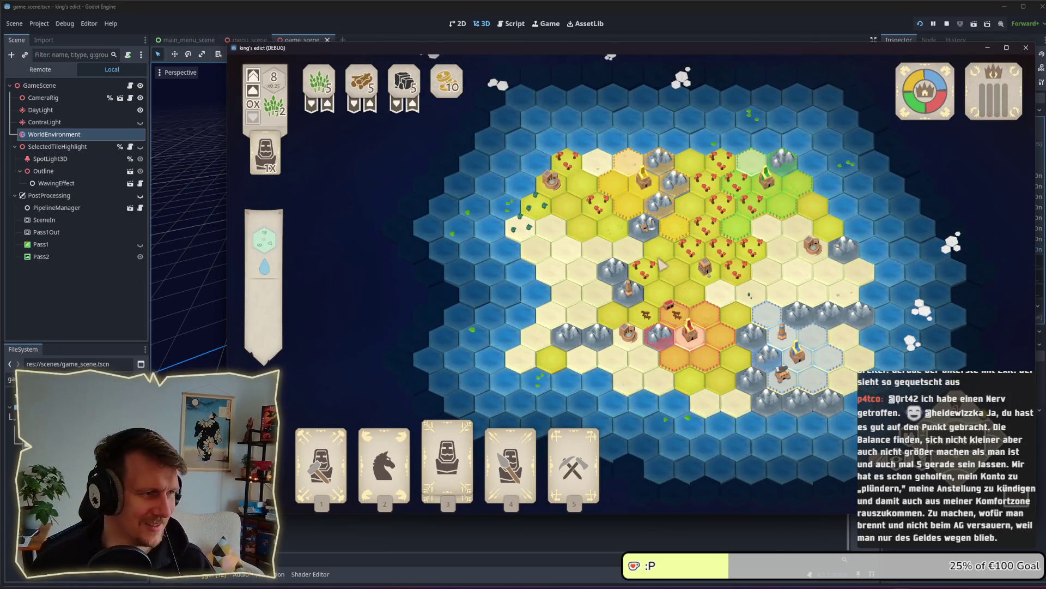
Stop the game, inspect the light nodes, and open board_3d via the 'bo' filter.
left_click(946, 24)
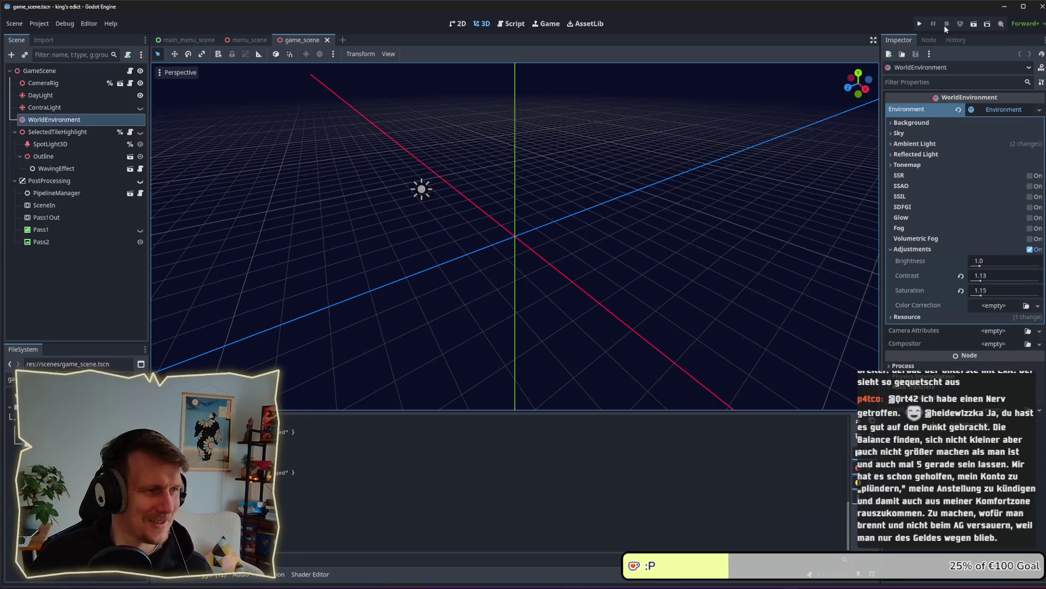
left_click(48, 107)
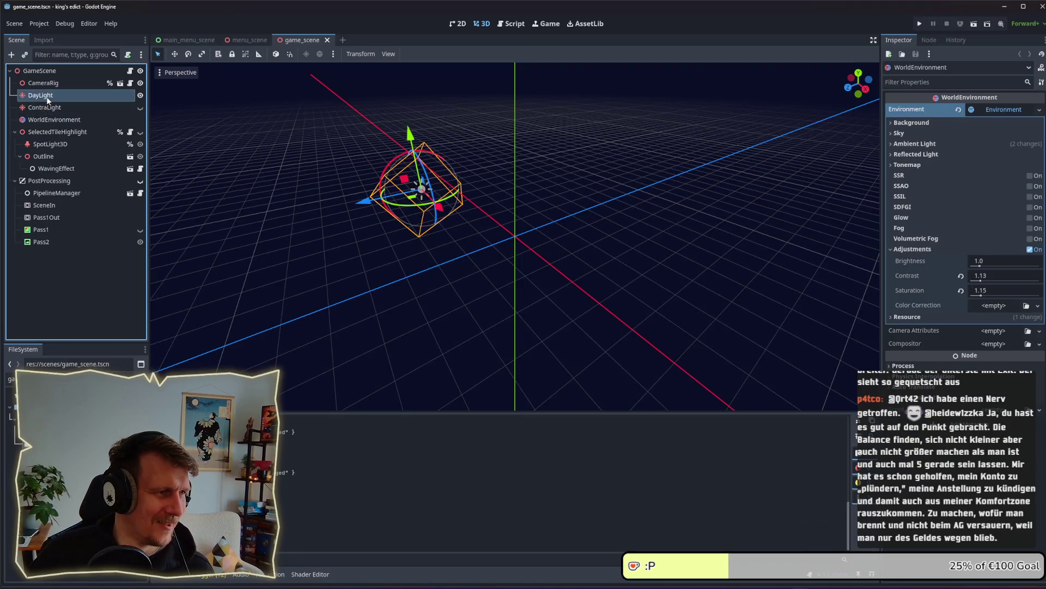
left_click(46, 96)
left_click(44, 83)
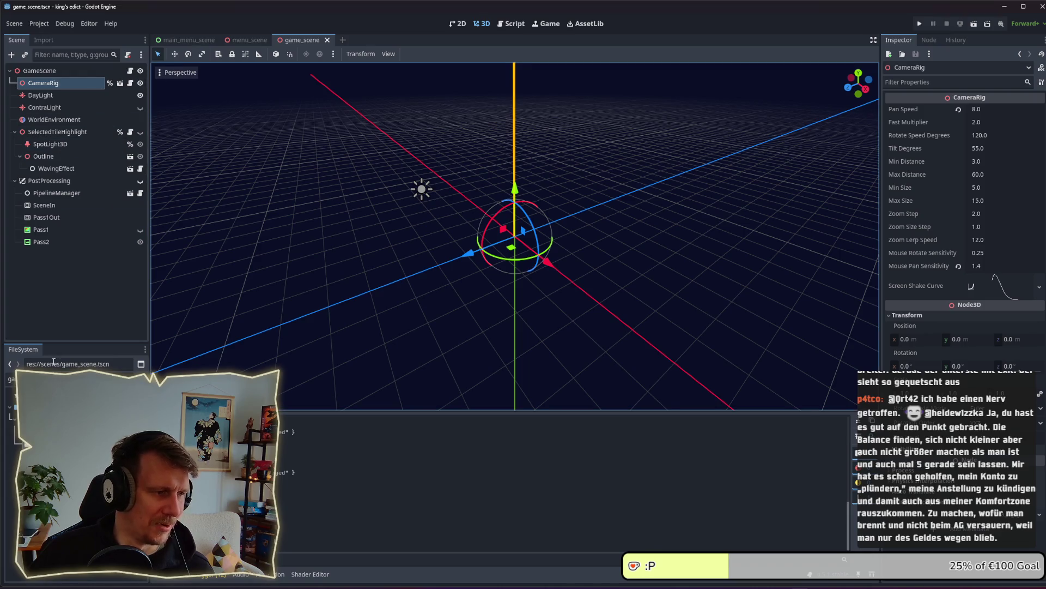
left_click(54, 378)
type("bo")
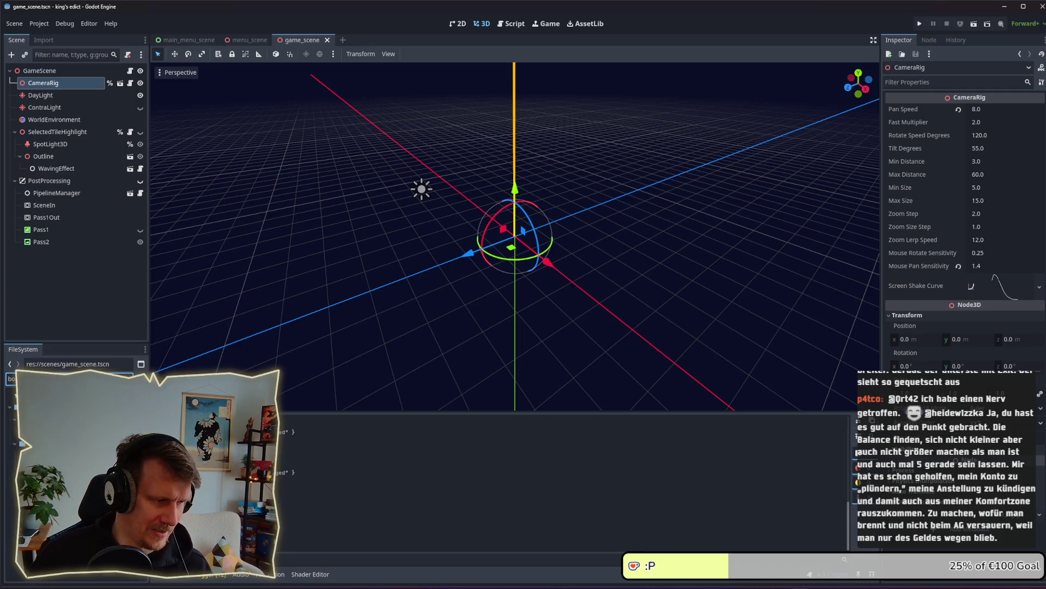
double_click(43, 430)
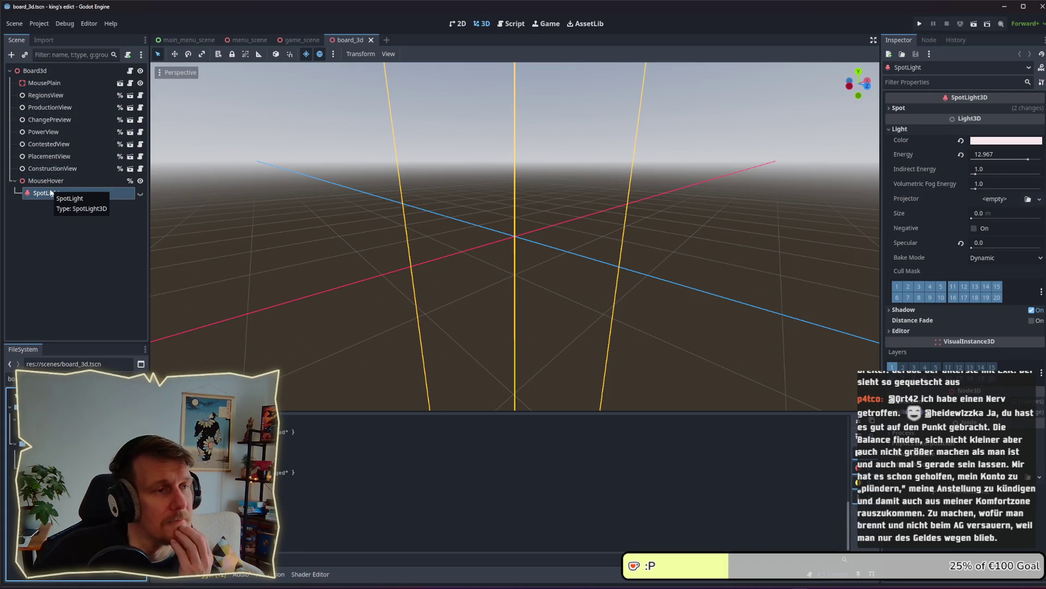
Check WorldEnvironment and lights in game_scene, then open environment.tscn via the 'en' filter.
left_click(294, 40)
left_click(72, 121)
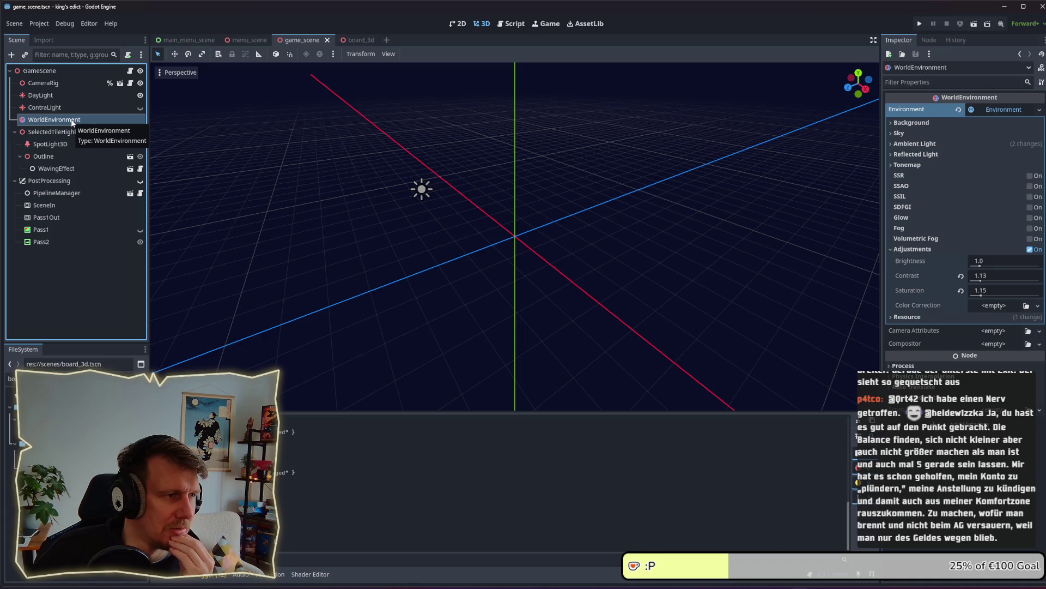
left_click(63, 96)
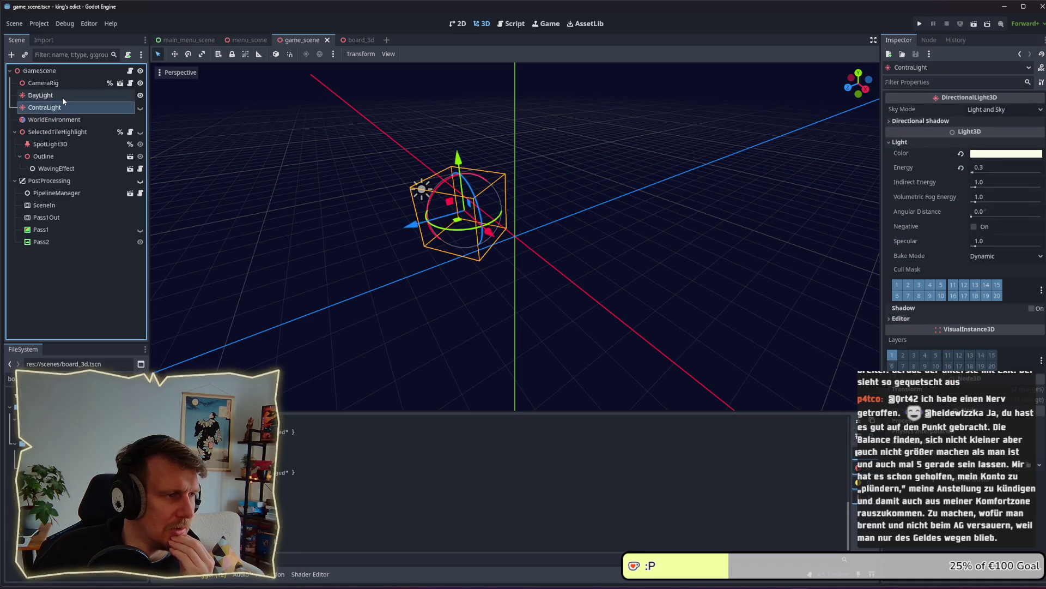
left_click(58, 84)
left_click(65, 378)
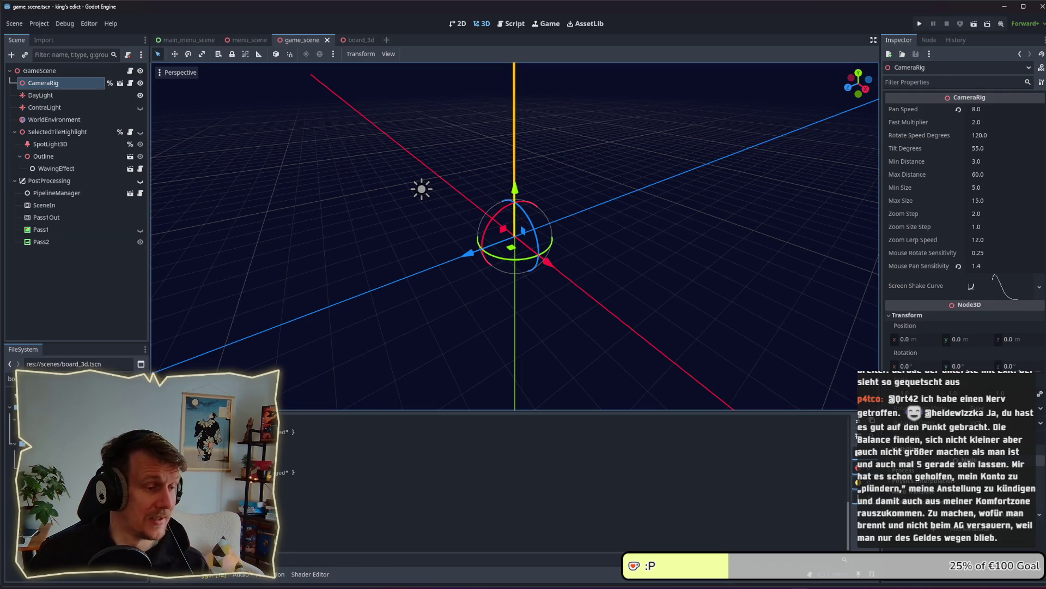
type("en")
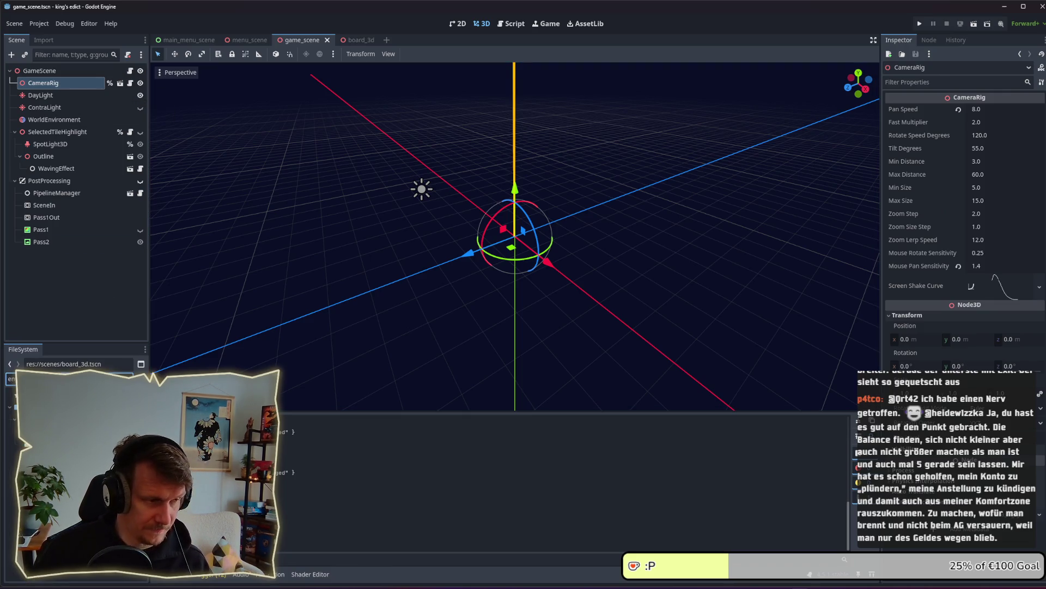
double_click(49, 415)
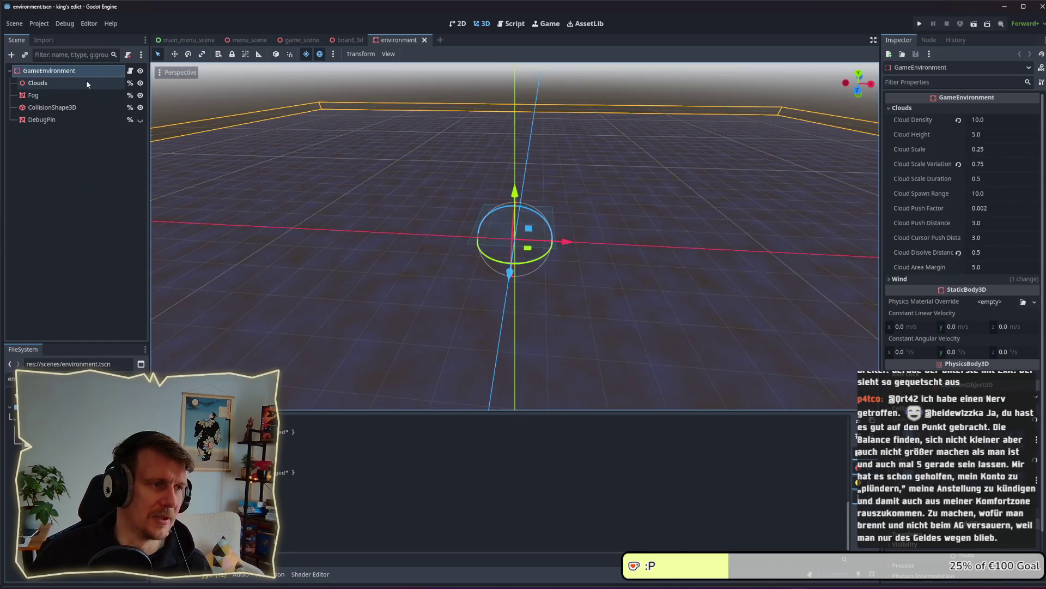
Select and copy the Fog node in environment.tscn.
left_click(51, 108)
left_click(64, 95)
left_click(64, 108)
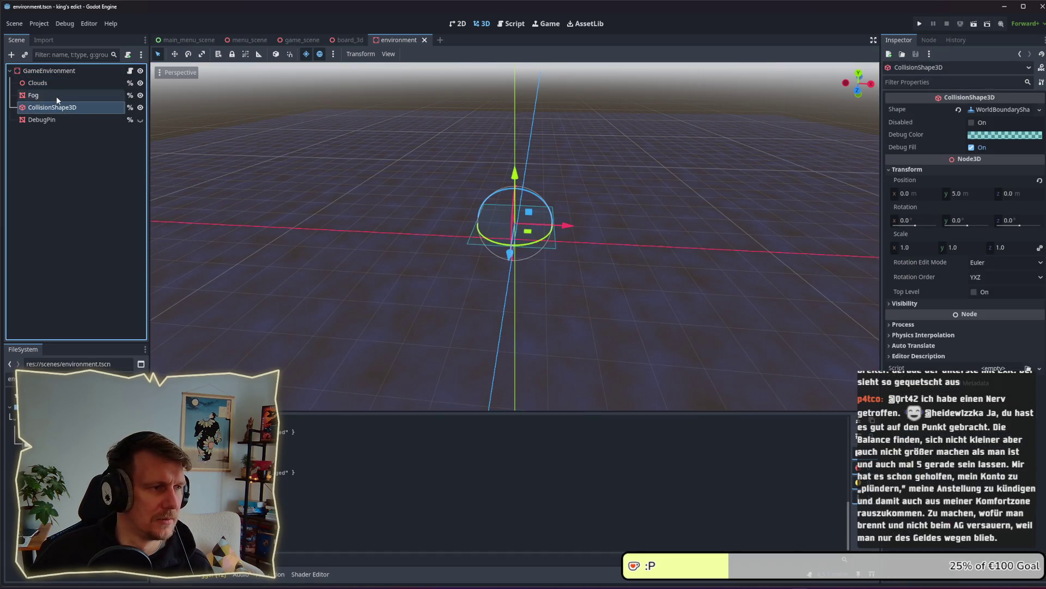
left_click(57, 95)
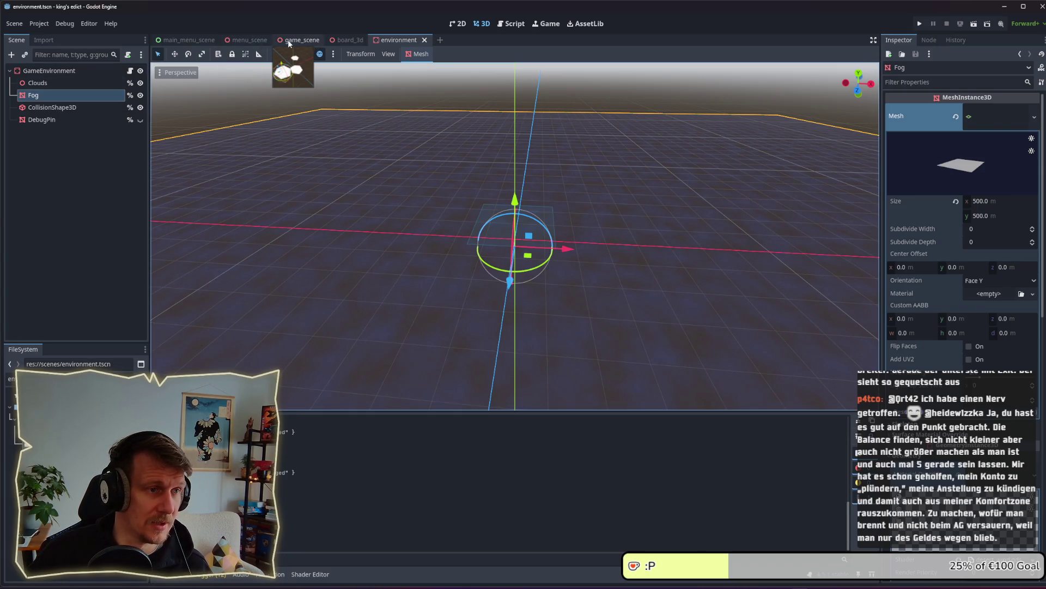
Paste Fog under the root MenuScene in menu_scene.tscn and save.
left_click(248, 39)
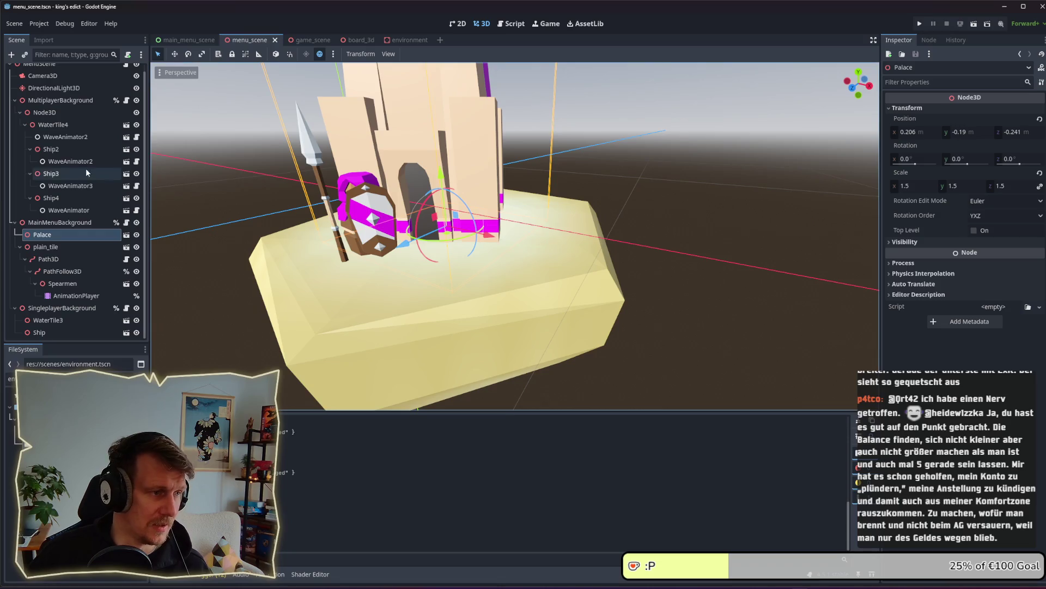
scroll(58, 83, "up", 1)
left_click(41, 70)
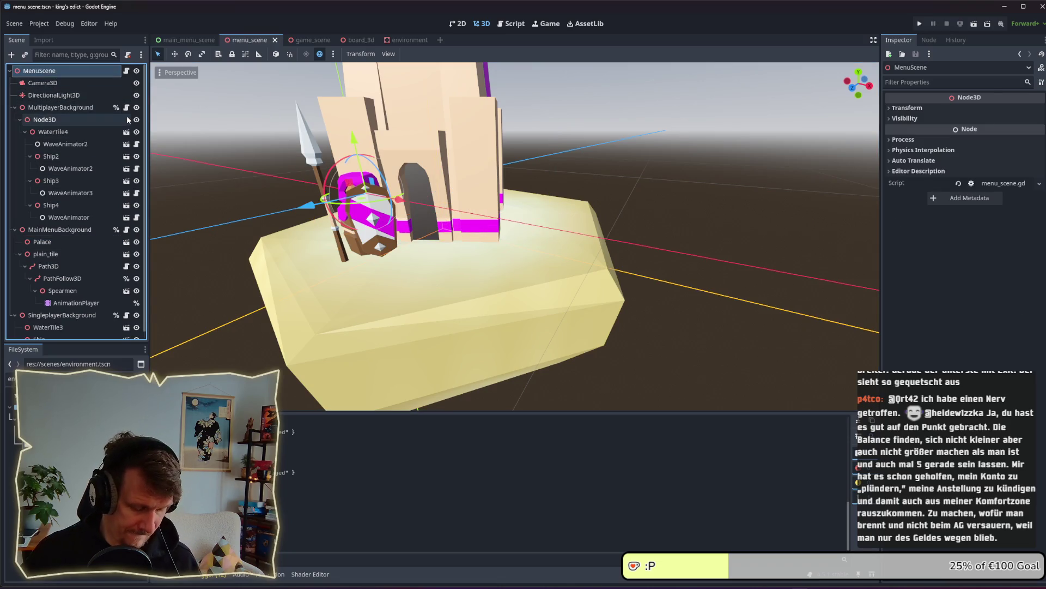
key("ctrl+v")
scroll(562, 191, "down", 6)
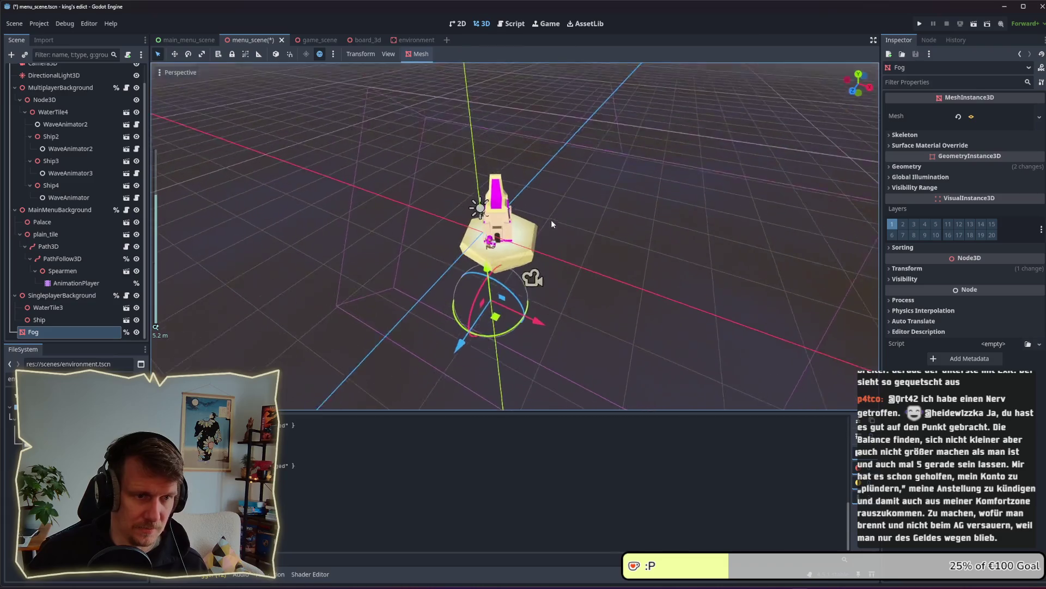
mouse_move(562, 195)
left_mouse_down()
mouse_move(578, 126)
mouse_move(568, 221)
left_mouse_up()
key("ctrl+s")
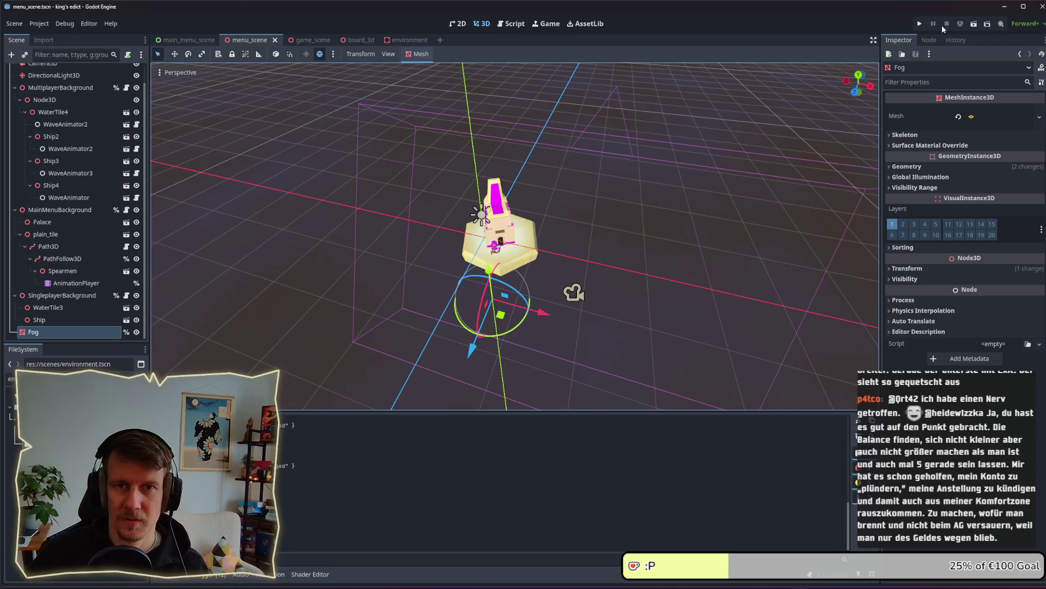
Run the game and nudge its debug window up to show the Kingdom of Krawall main menu.
left_click(919, 24)
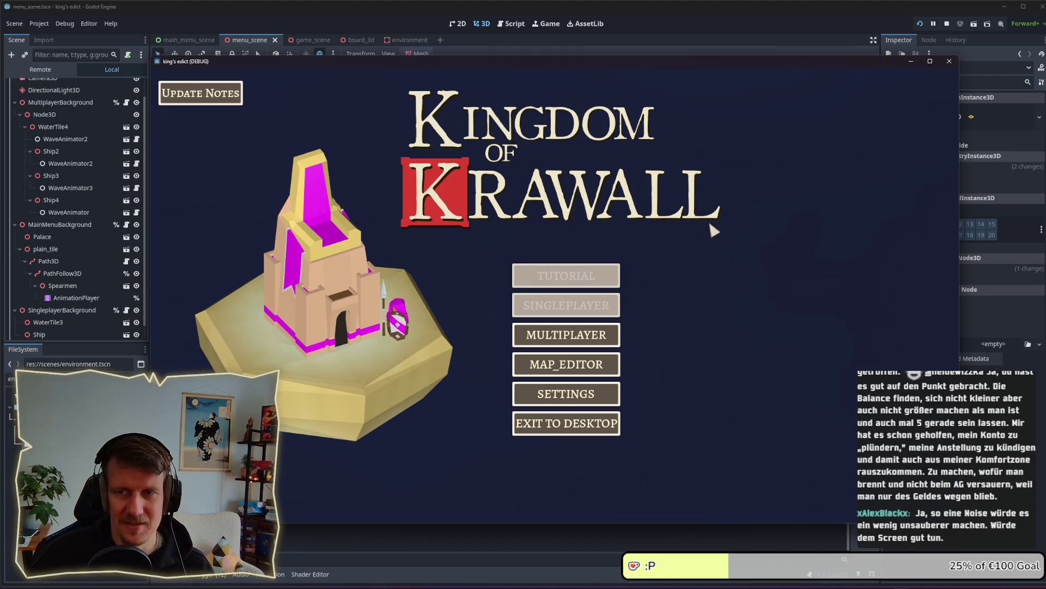
left_click_drag(670, 58, 666, 41)
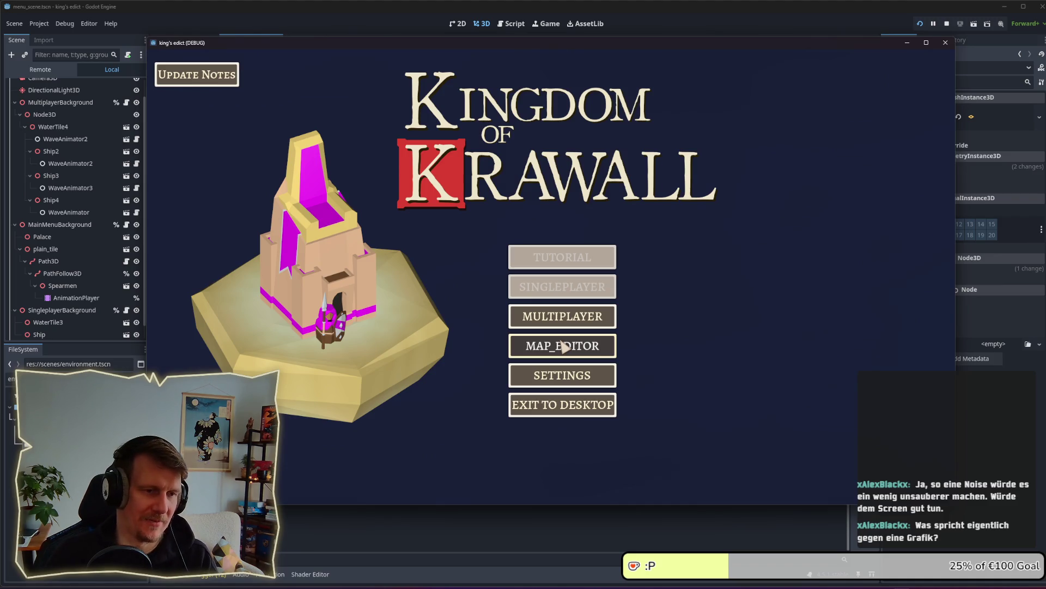
Visit the multiplayer lobby and the map editor, returning to the main menu from each.
left_click(561, 317)
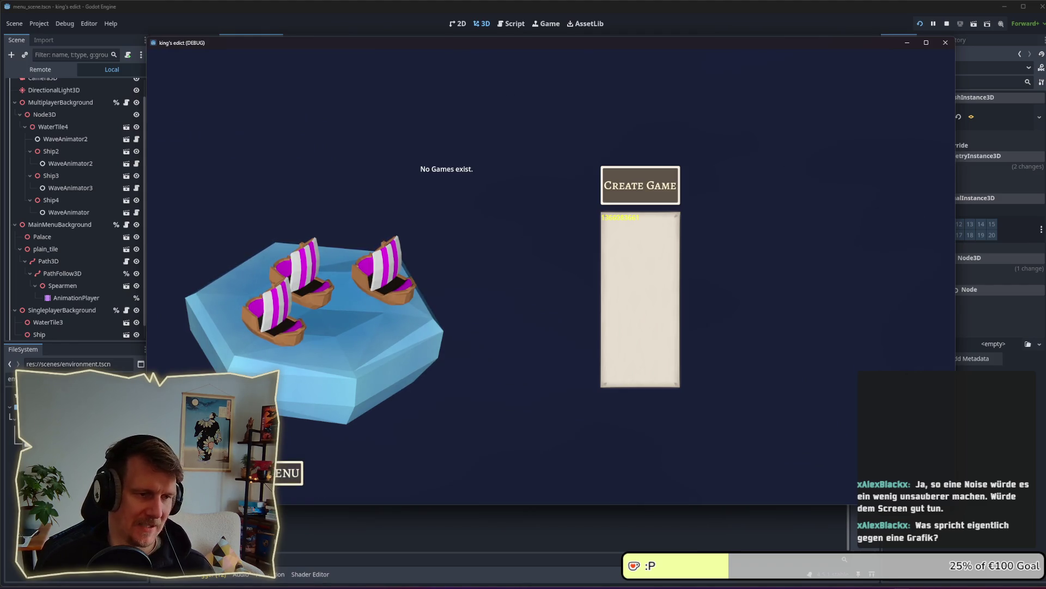
left_click(289, 473)
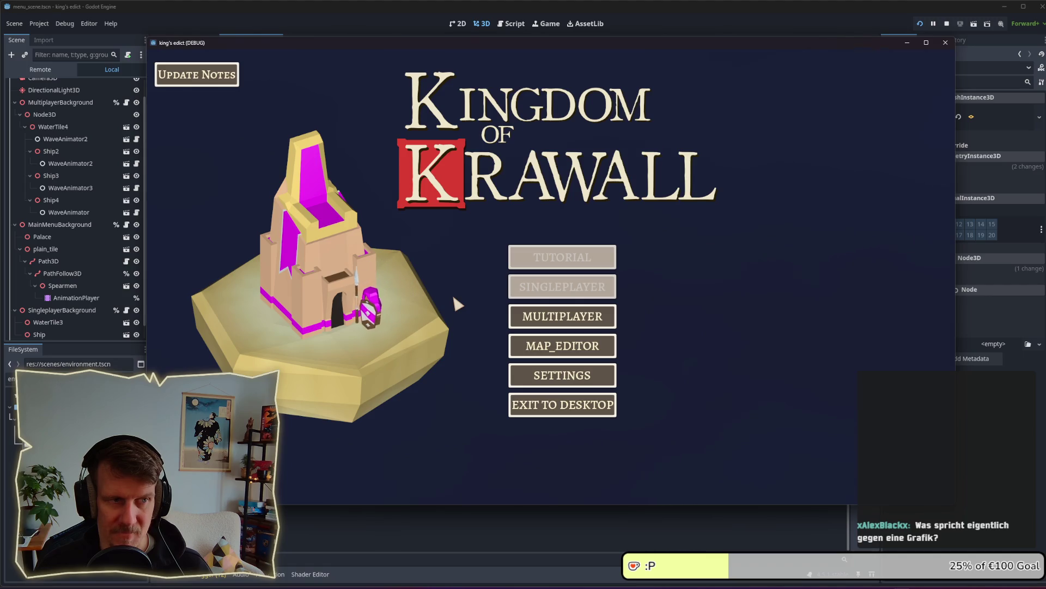
left_click(549, 348)
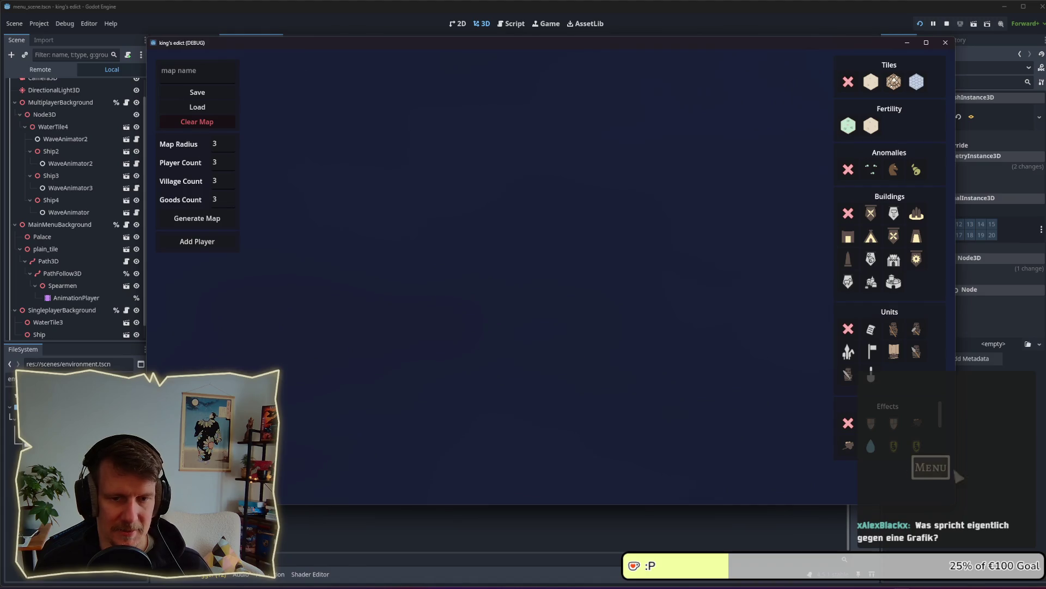
left_click(929, 467)
left_click(567, 247)
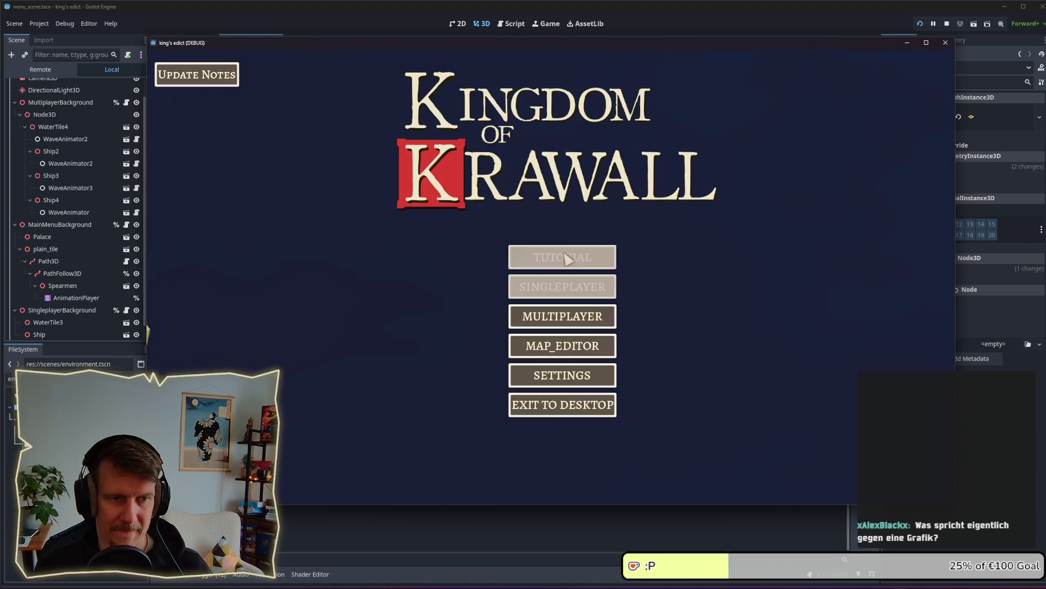
Check the multiplayer lobby once more, then stop the running game.
left_click(570, 315)
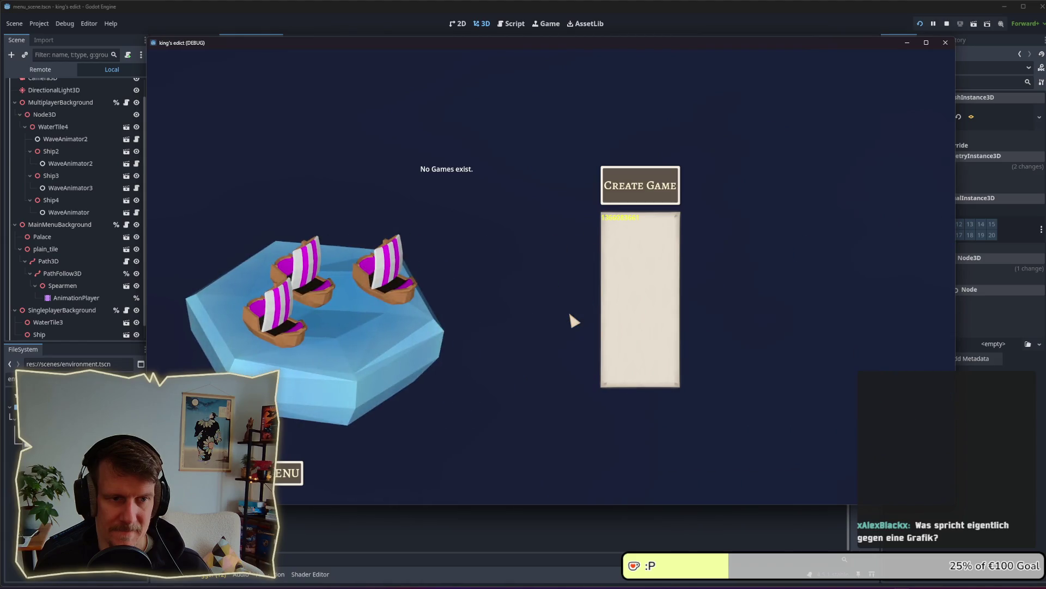
left_click(288, 473)
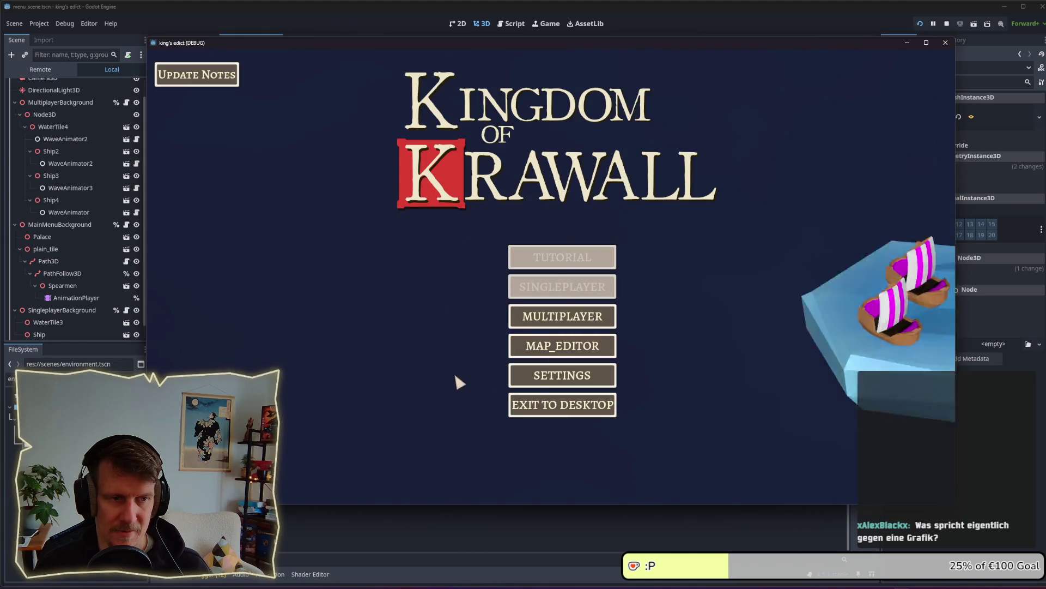
left_click(947, 24)
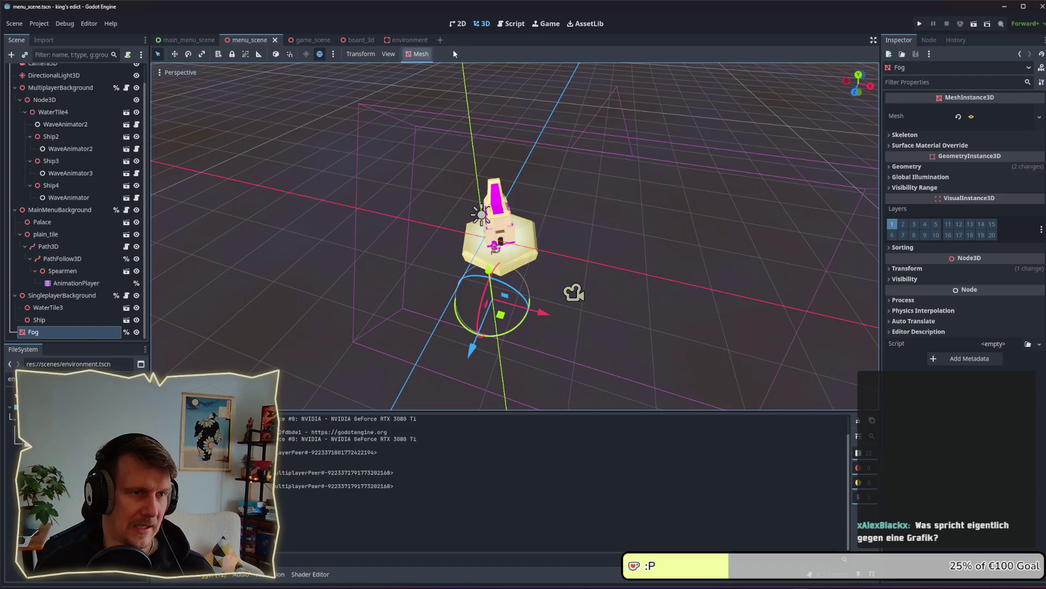
Move the Kingdom of Krawall logo right in main_menu_scene and save the scene.
left_click(181, 40)
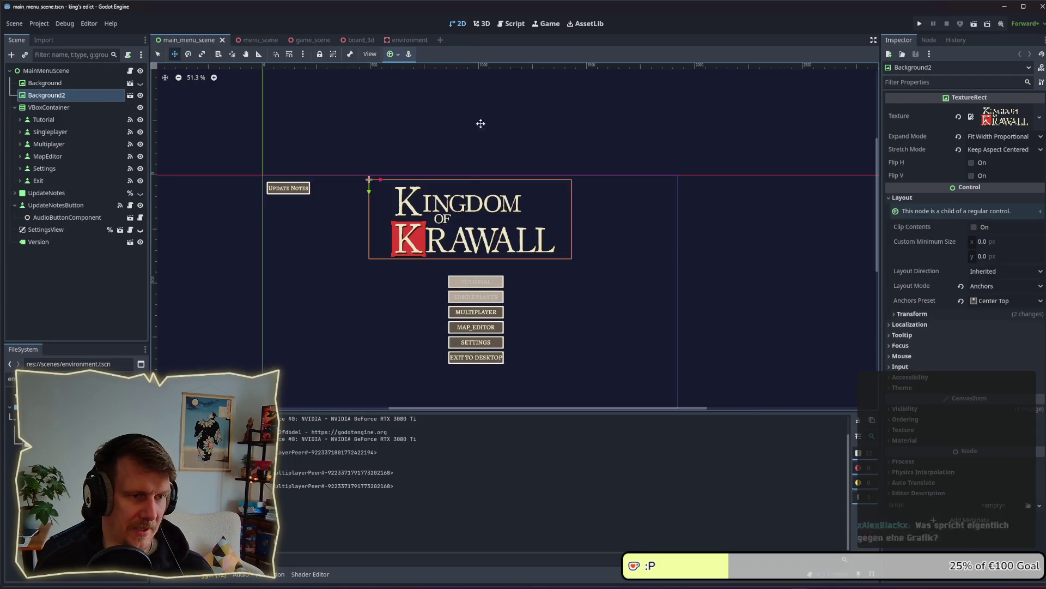
mouse_move(483, 225)
left_mouse_down()
mouse_move(534, 226)
mouse_move(505, 228)
left_mouse_up()
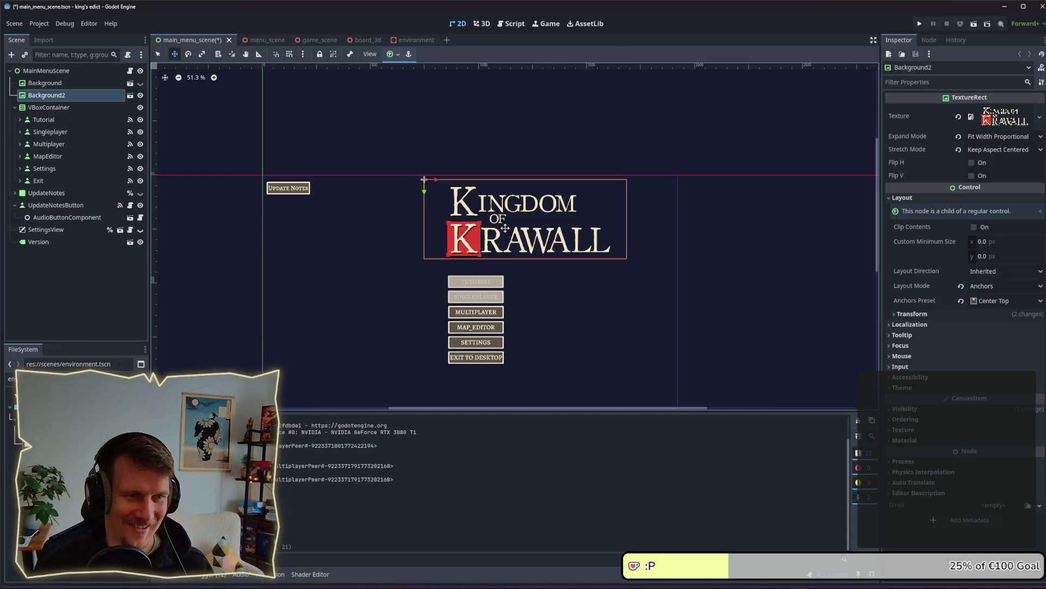
key("ctrl+s")
Run the game and check the multiplayer lobby and its return to the main menu.
left_click(920, 23)
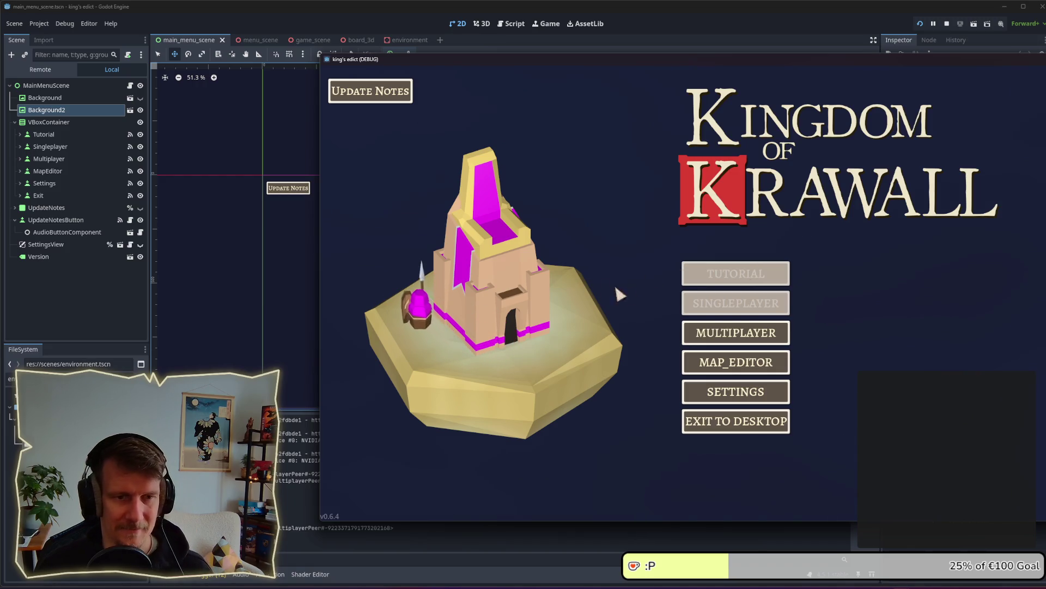
left_click(754, 335)
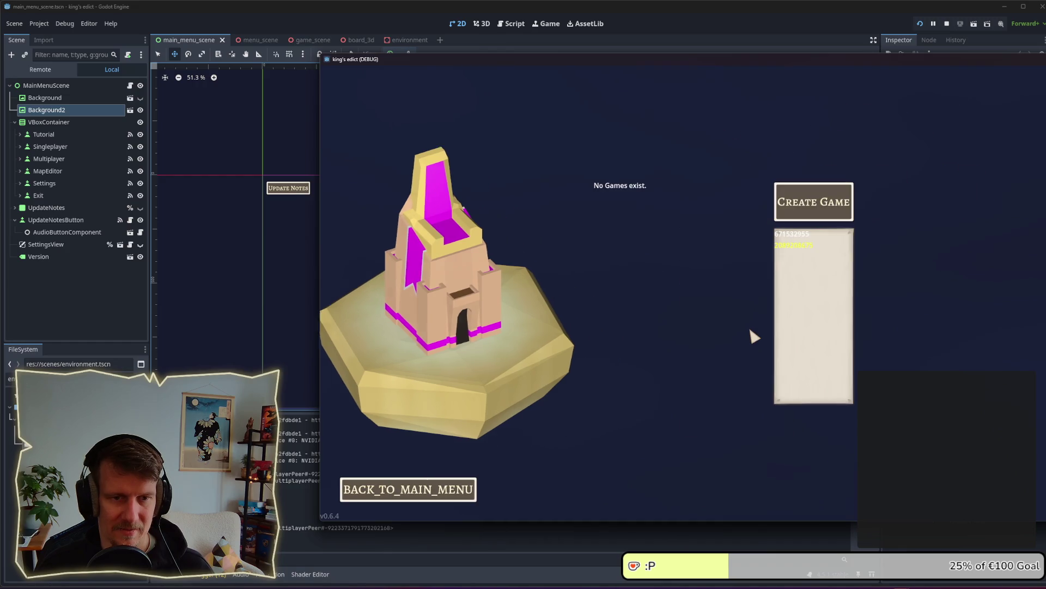
left_click(431, 494)
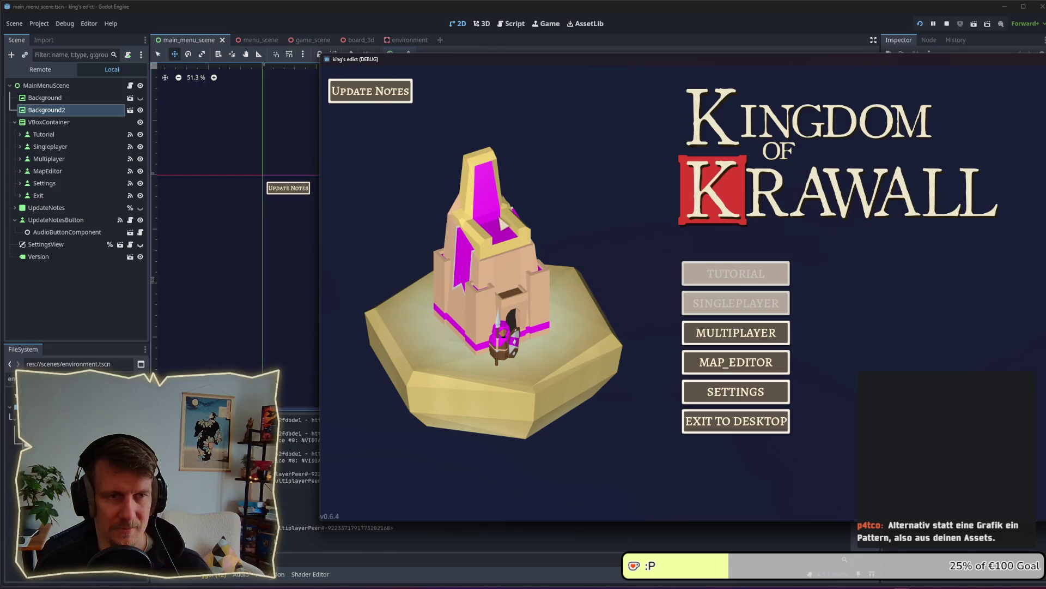
Open and close the Update Notes panel repeatedly on the main menu.
left_click(376, 93)
left_click(376, 94)
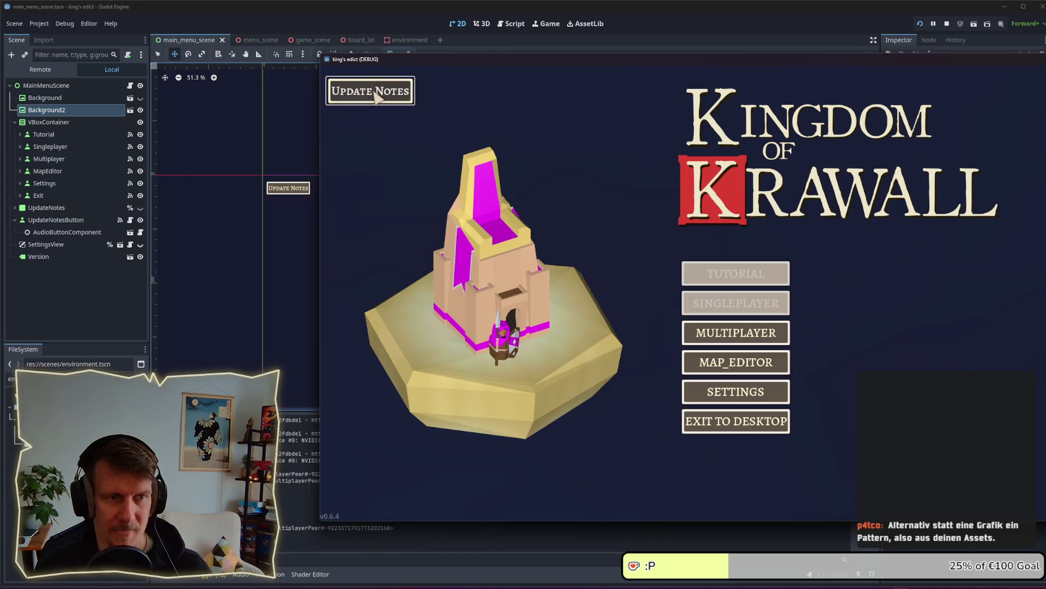
left_click(376, 94)
left_click(409, 128)
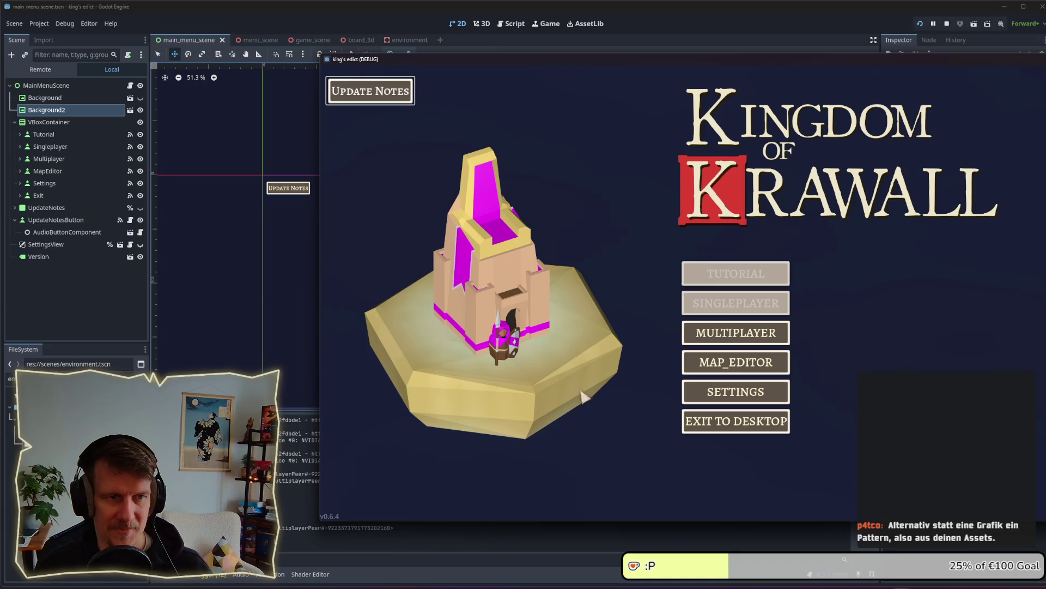
left_click(376, 92)
left_click(403, 93)
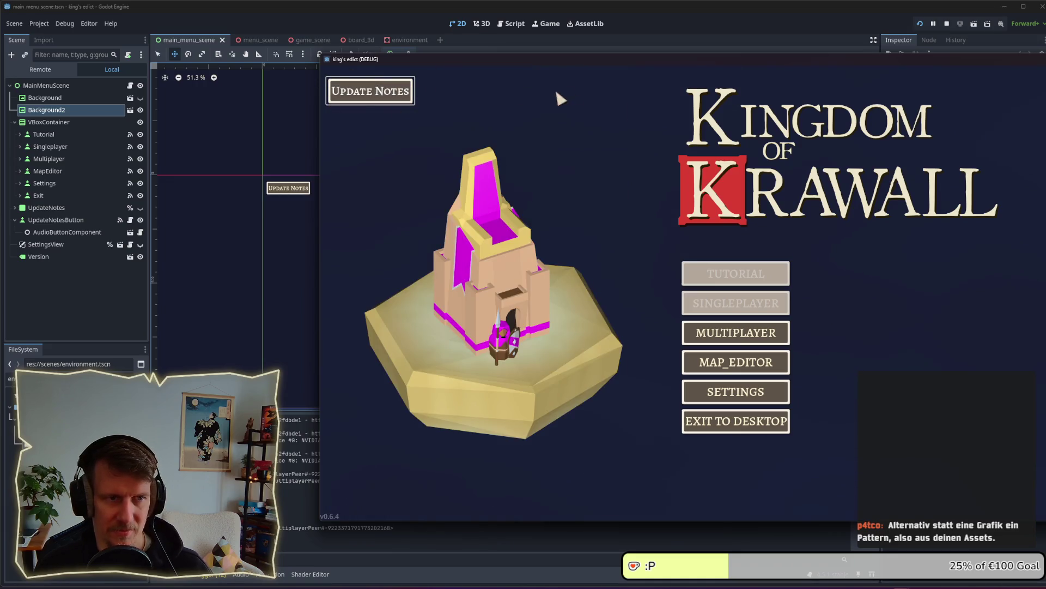
left_click(348, 90)
left_click(349, 90)
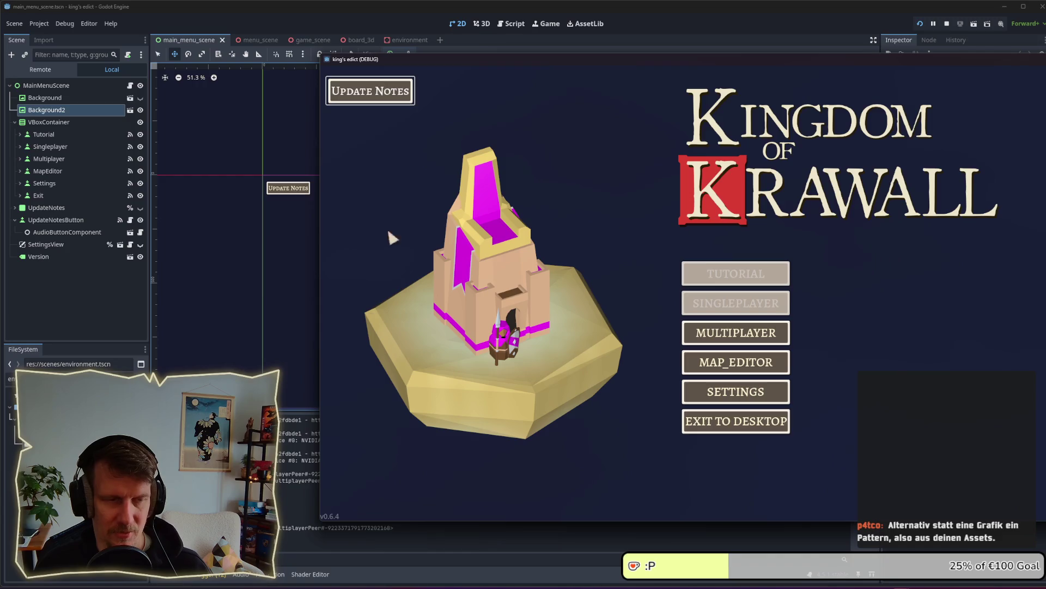
left_click(398, 93)
left_click(649, 104)
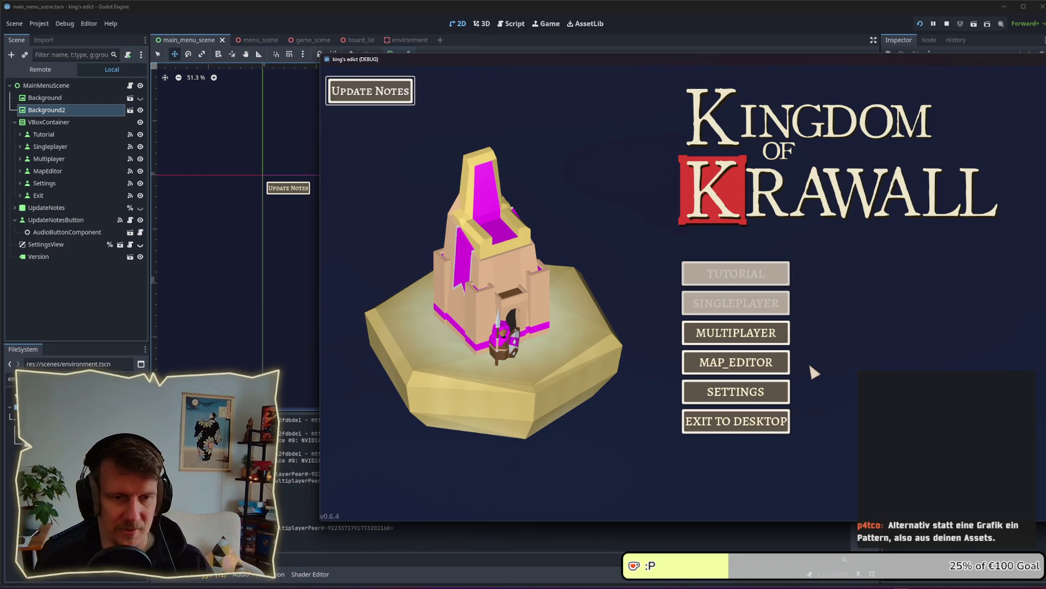
Move the game window fully on screen and check the multiplayer lobby.
left_click_drag(756, 58, 630, 54)
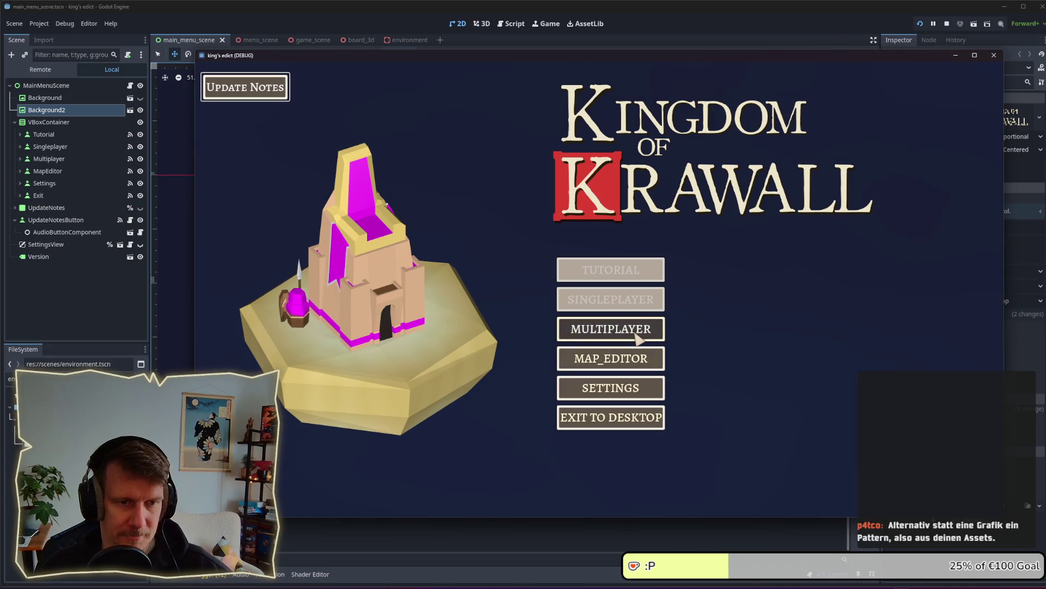
left_click(622, 330)
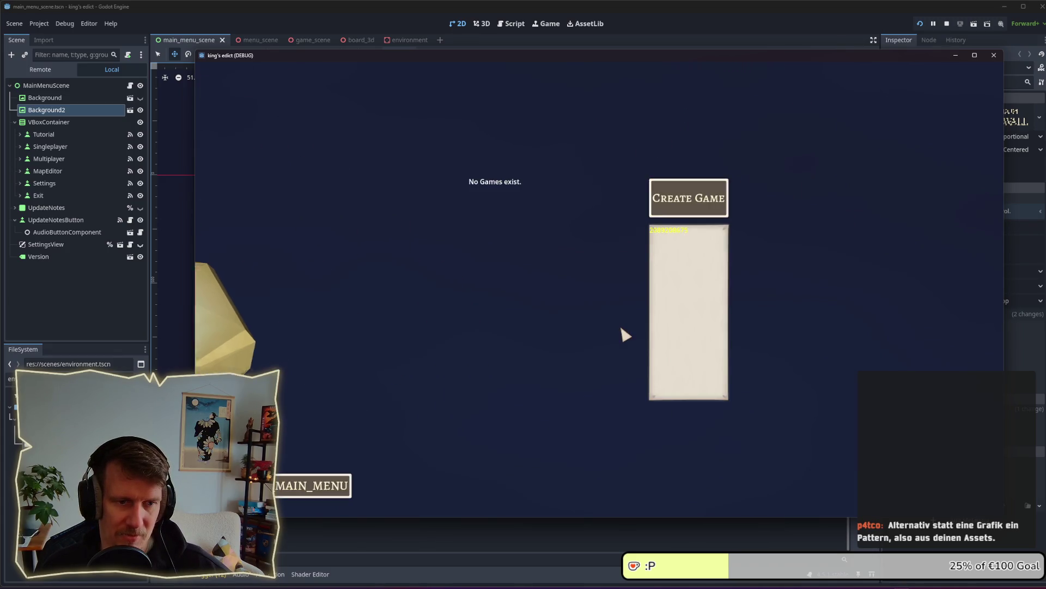
left_click(312, 485)
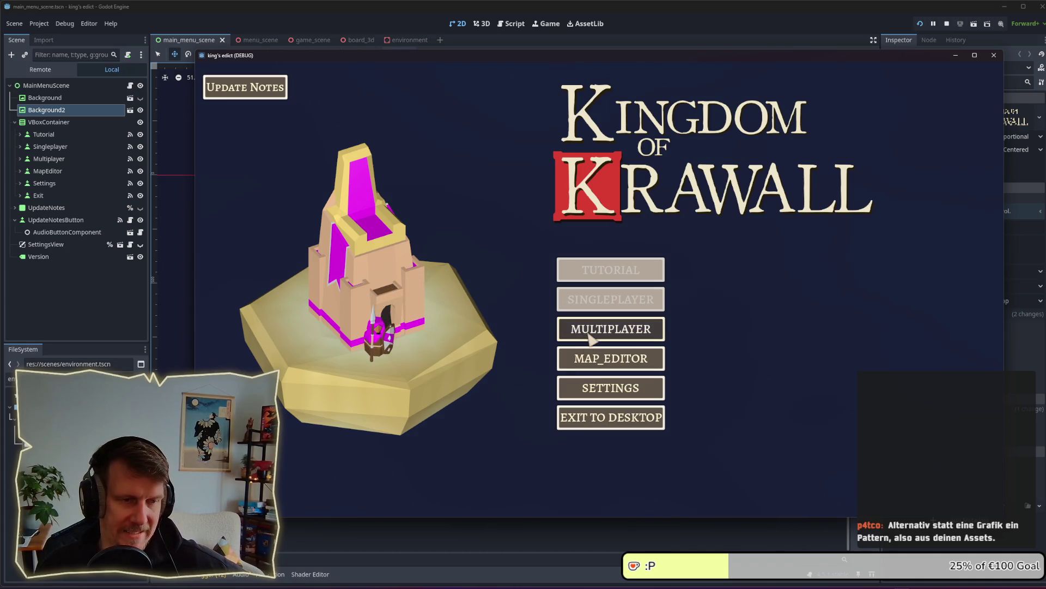
Create a multiplayer game on i_know_this_place.map, choose a start position and start the match.
left_click(592, 339)
left_click(702, 202)
left_click(705, 109)
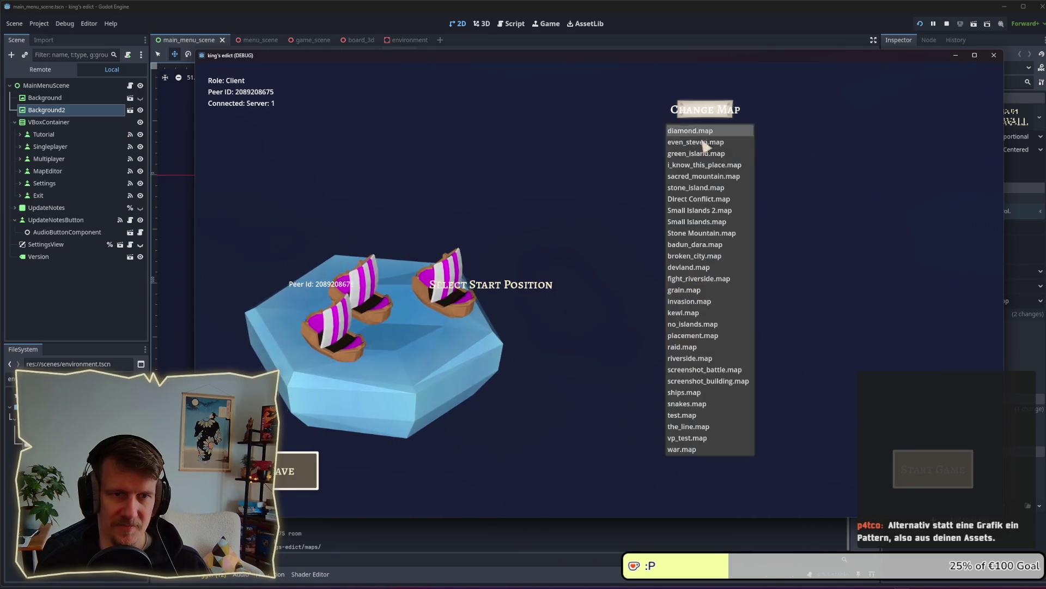
left_click(703, 163)
left_click(705, 109)
left_click(703, 164)
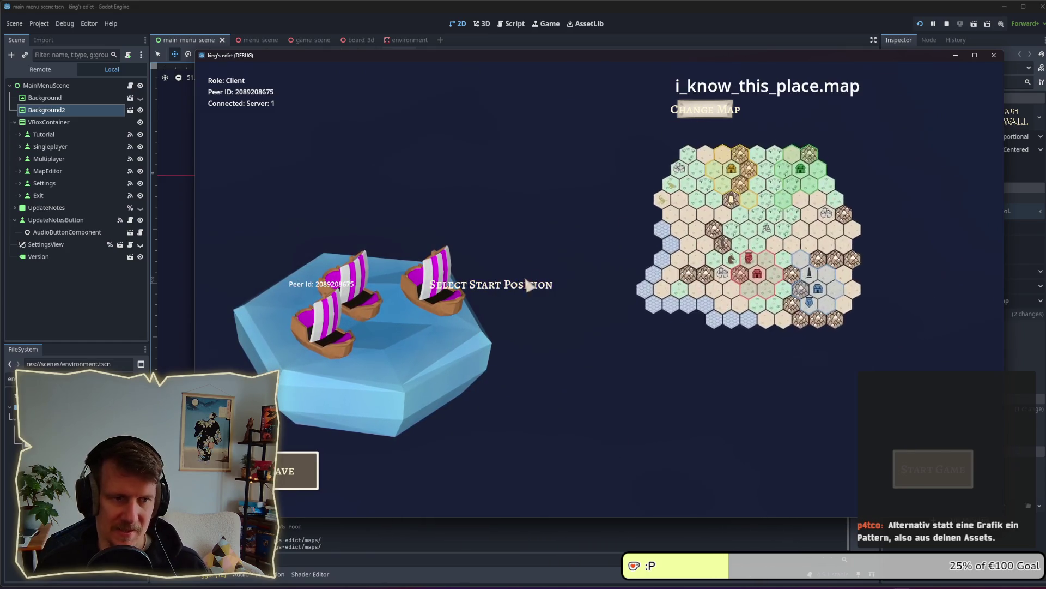
left_click(461, 284)
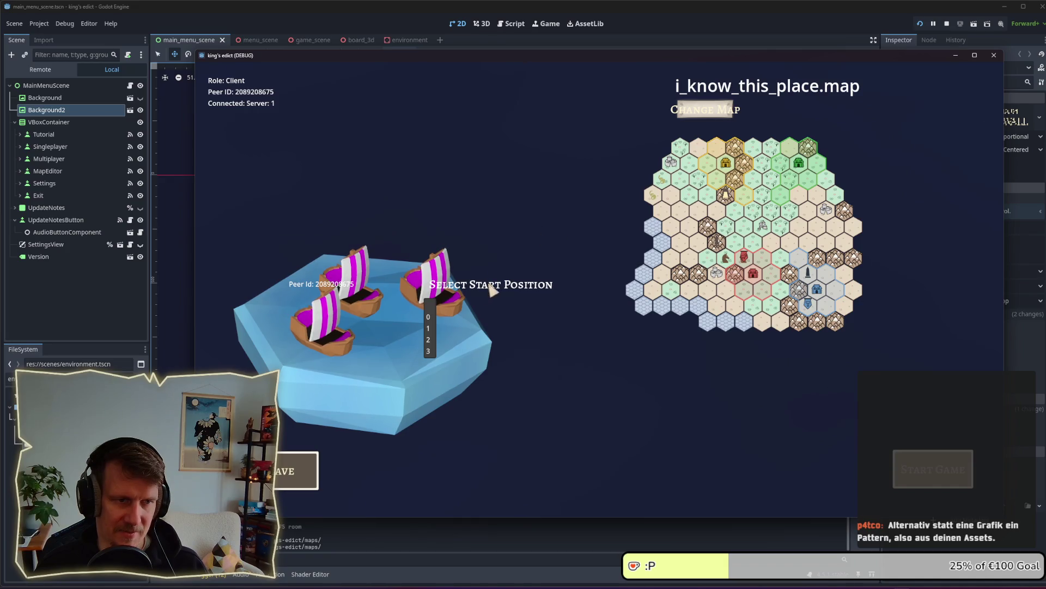
left_click(428, 321)
left_click(933, 469)
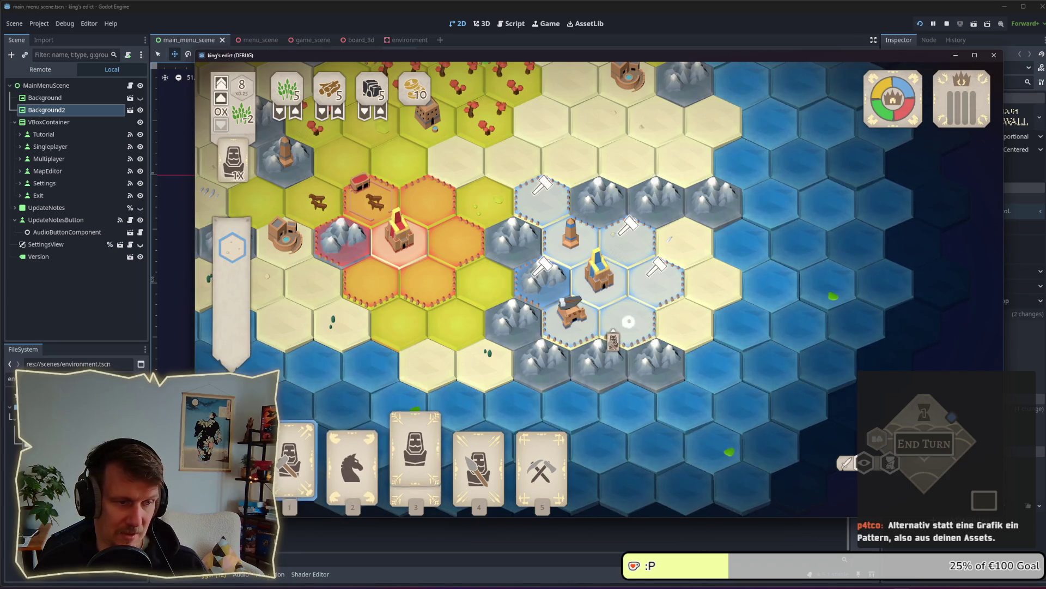
Play a card to build a mine, then leave the match for the main menu.
left_click(295, 458)
left_click(543, 223)
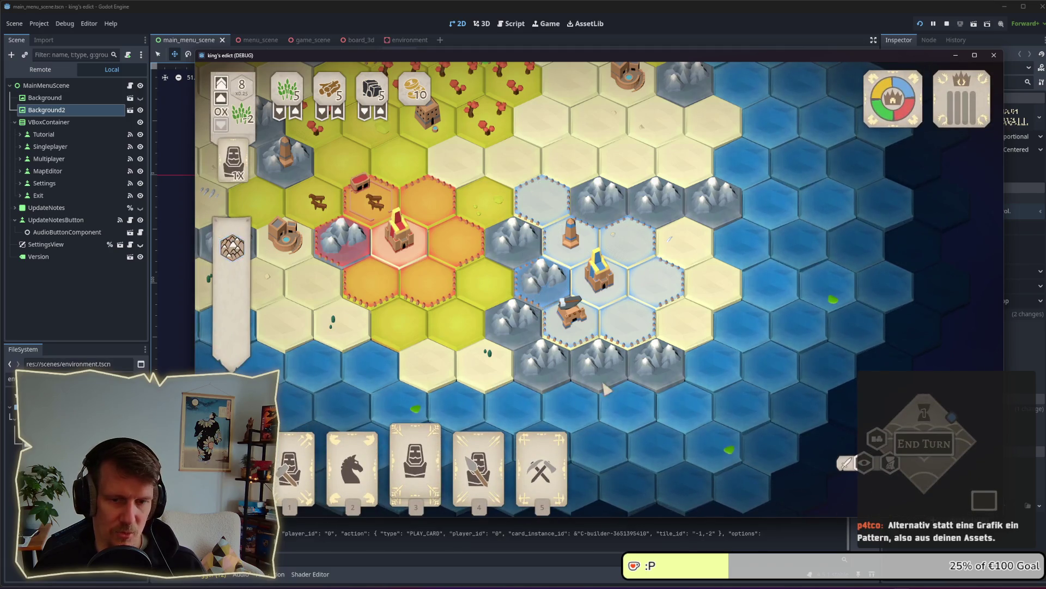
key("Escape")
left_click(593, 257)
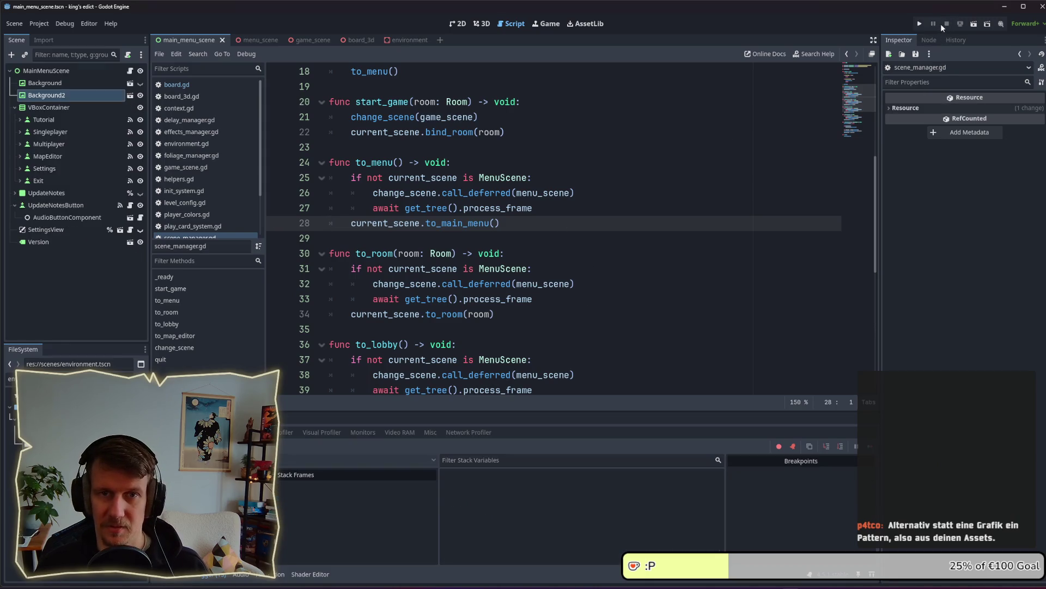
Continue past the debugger break and enter and leave the multiplayer lobby three times.
left_click(920, 23)
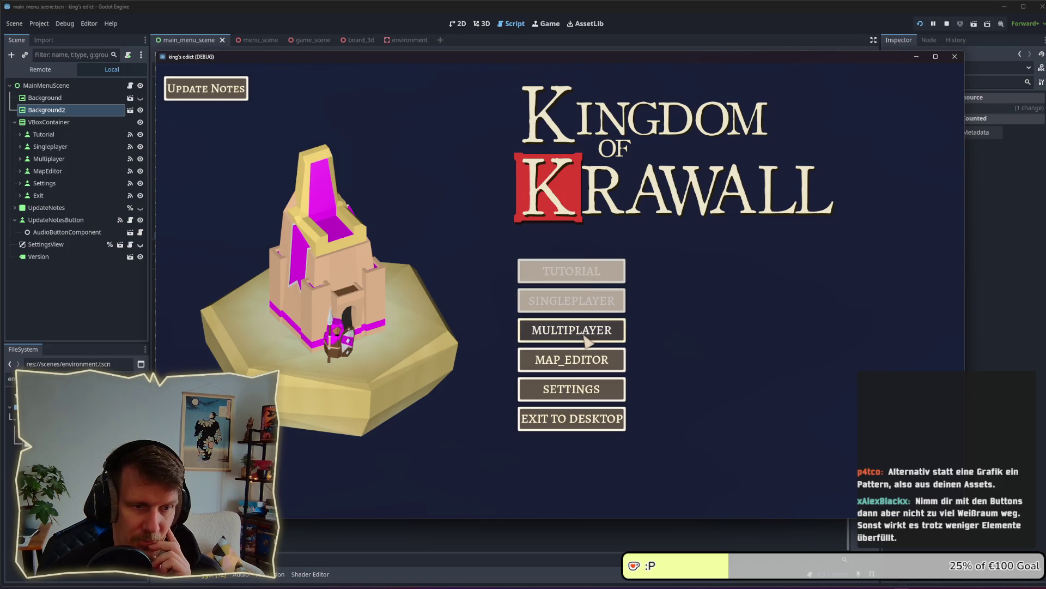
left_click(584, 339)
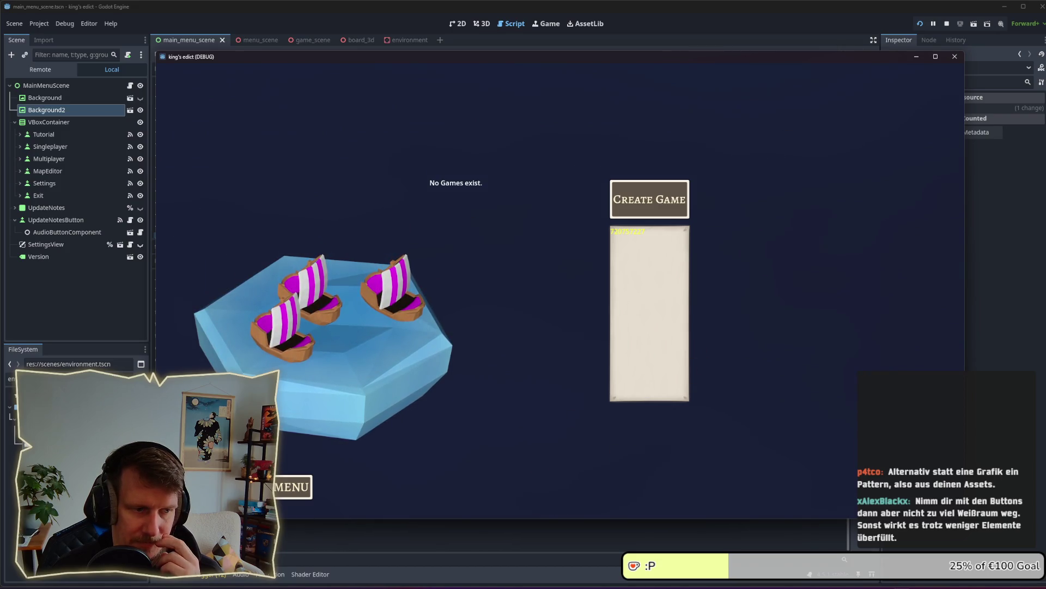
left_click(293, 487)
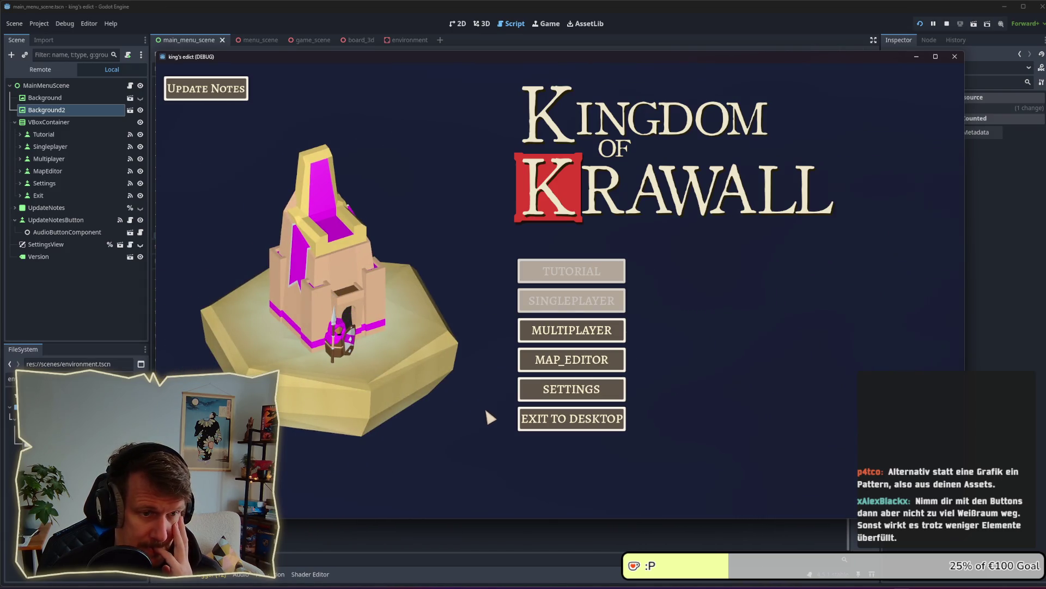
left_click(541, 333)
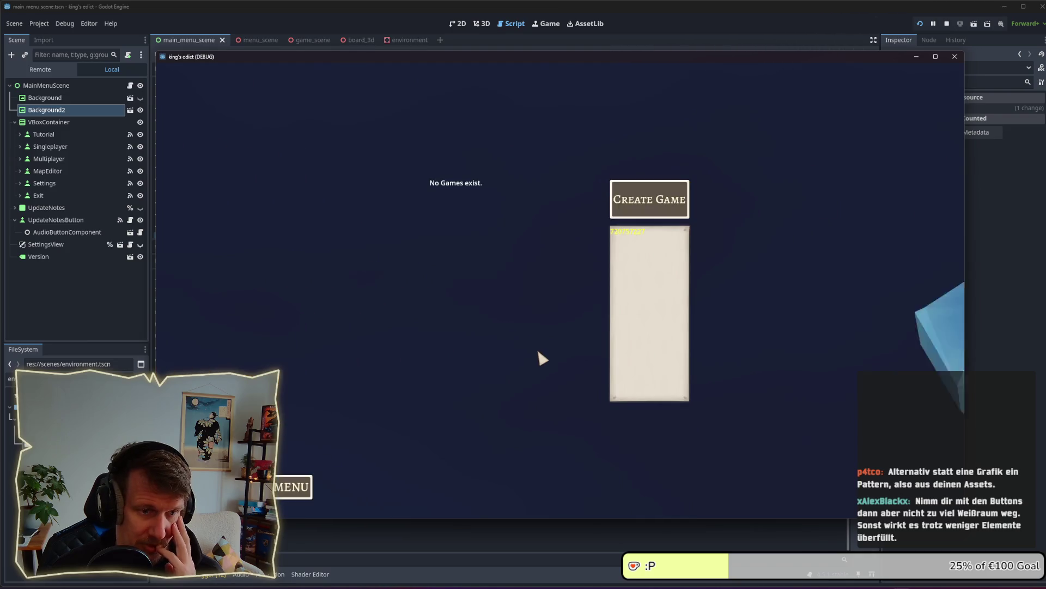
left_click(290, 486)
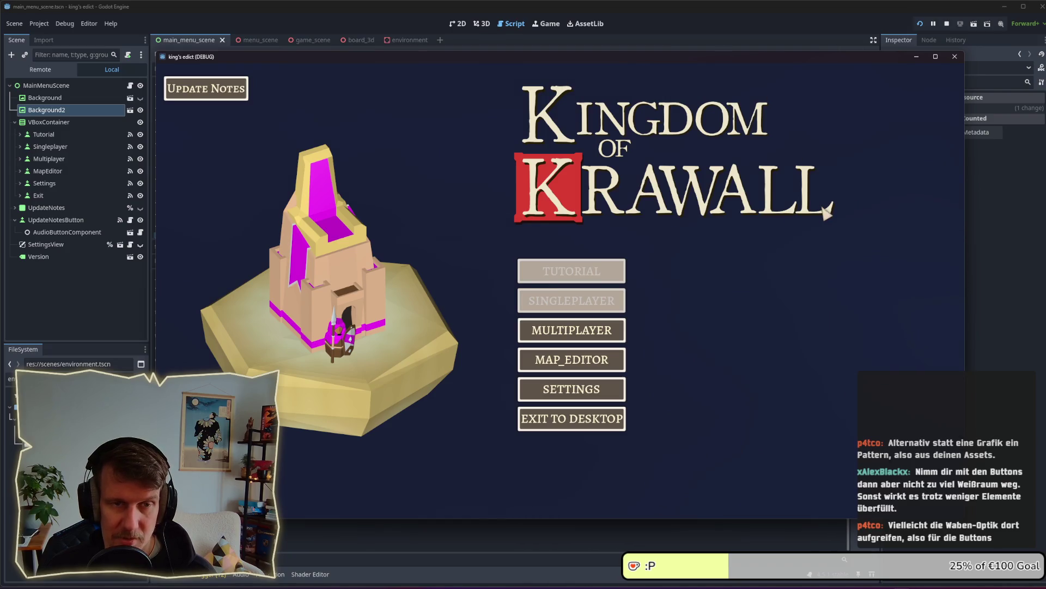
left_click(578, 330)
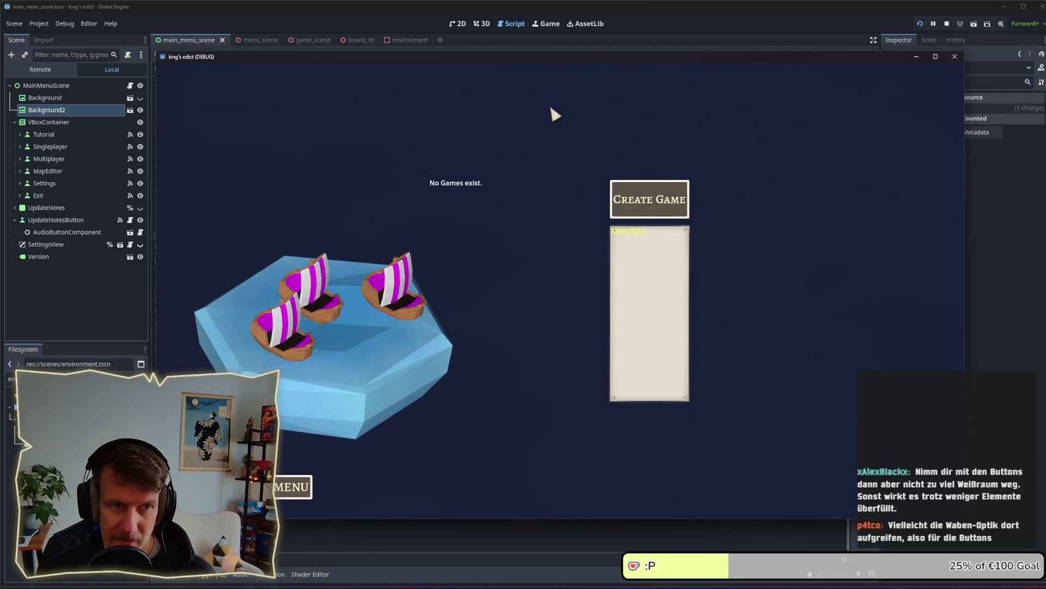
left_click(283, 489)
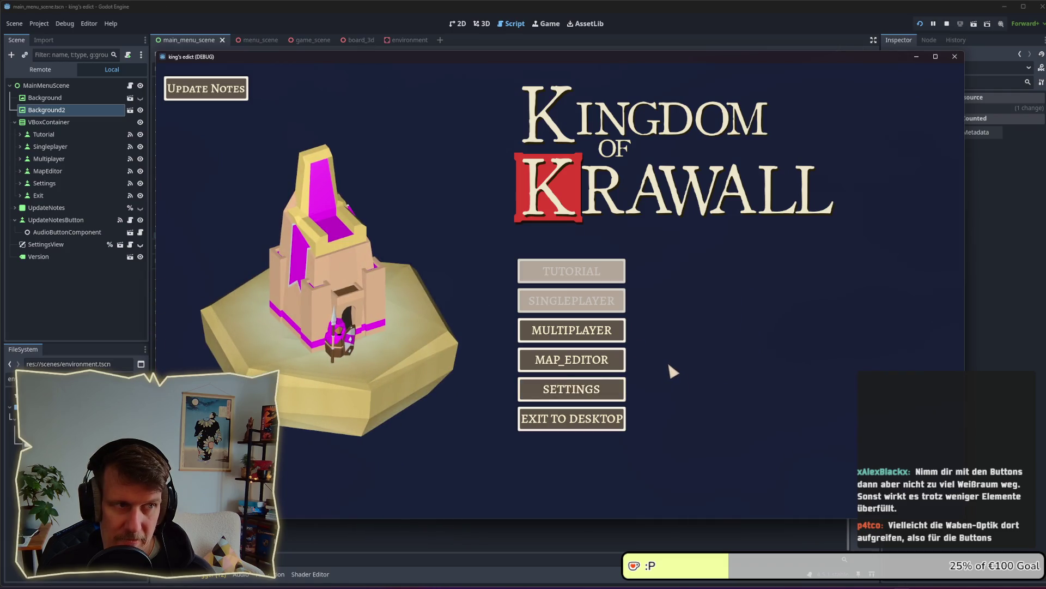
Show and hide the Update Notes three times, then check the lobby once more.
left_click(215, 79)
left_click(215, 78)
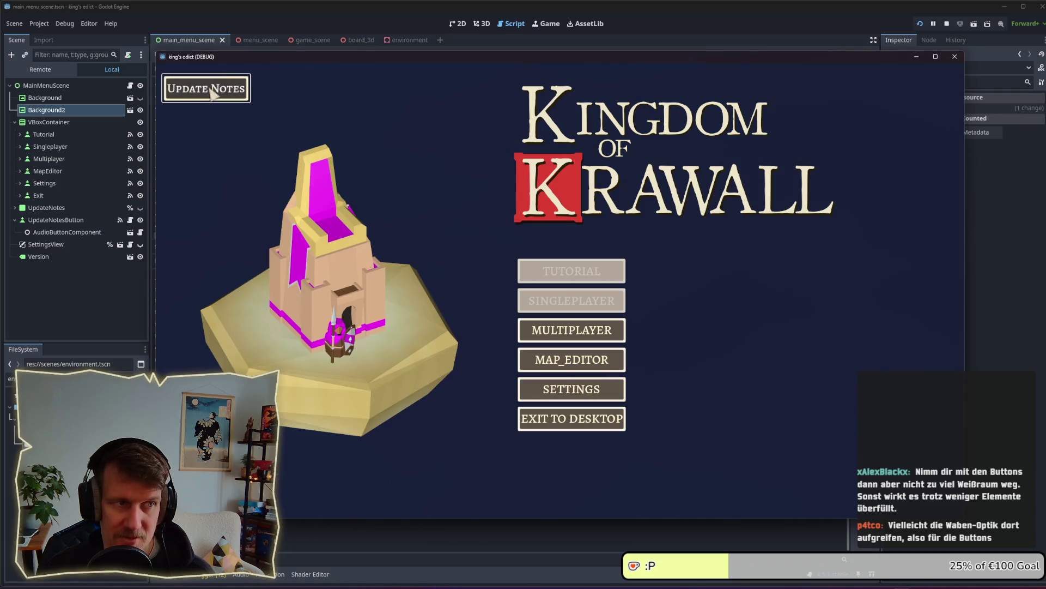
left_click(223, 93)
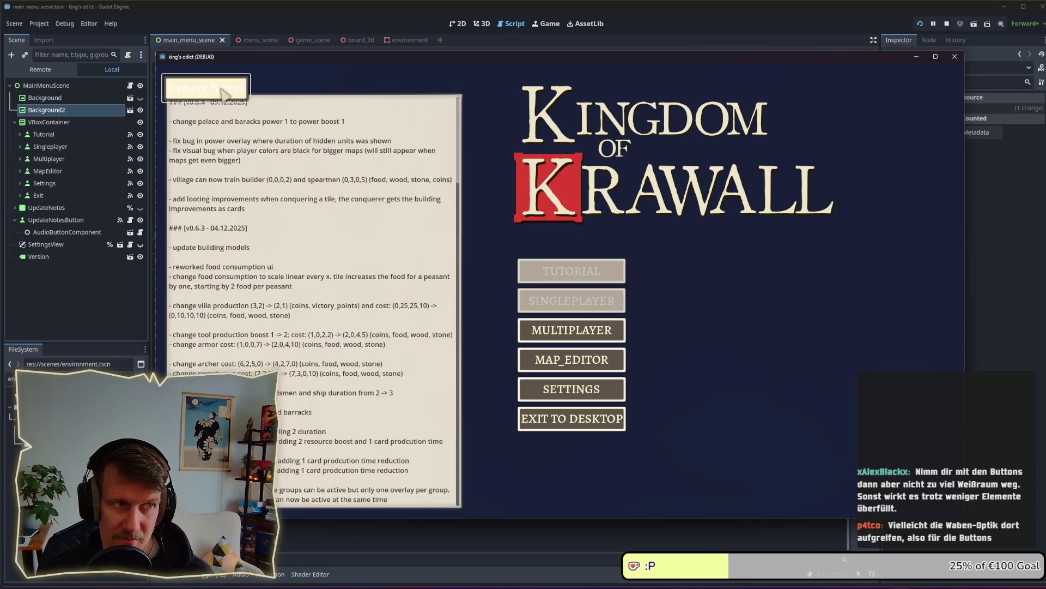
left_click(222, 93)
left_click(218, 88)
left_click(217, 88)
left_click(567, 332)
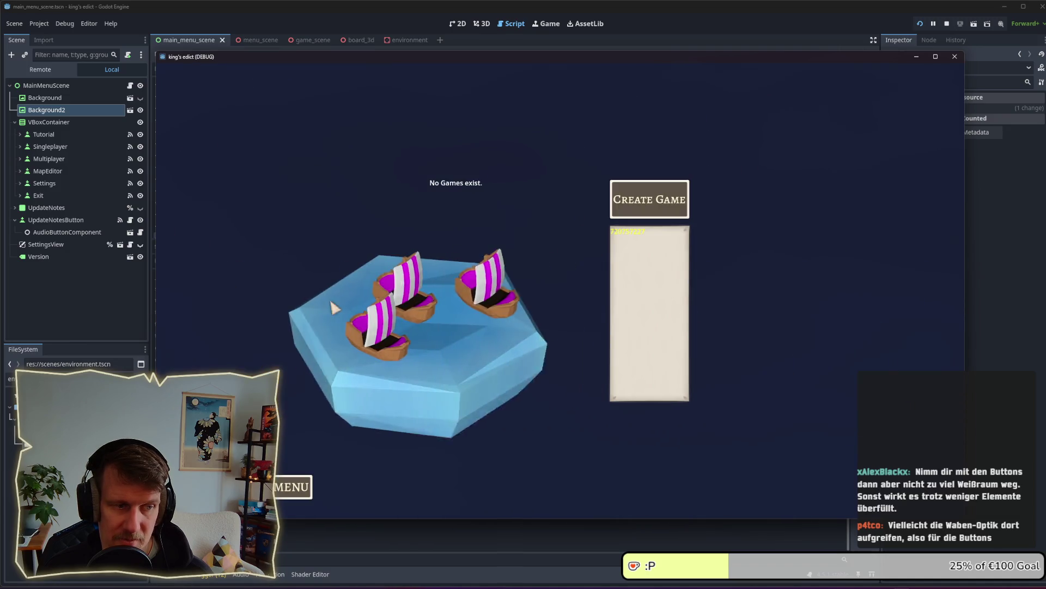
left_click(297, 489)
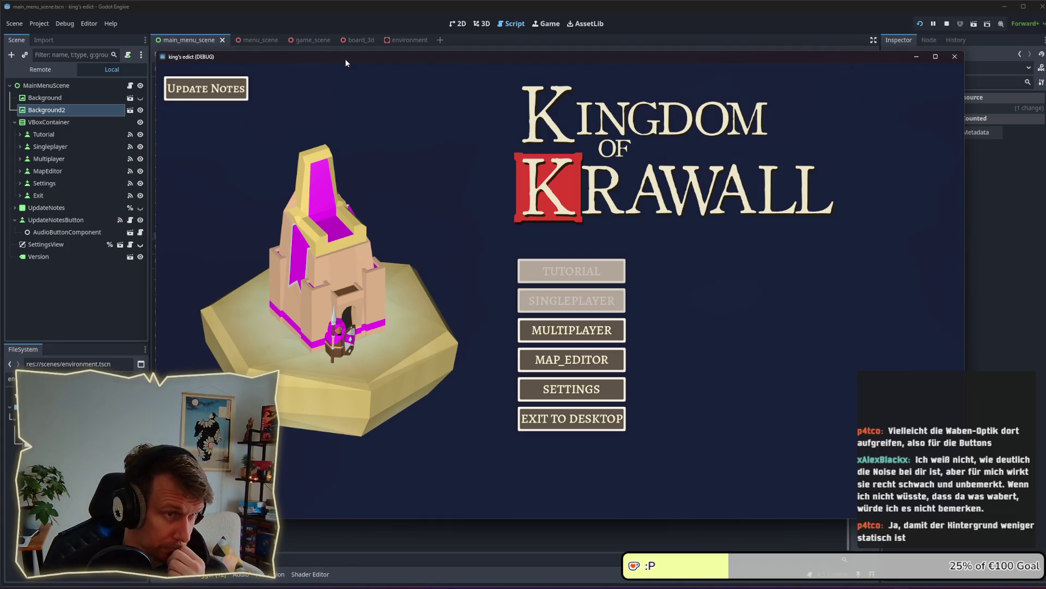
In menu_scene, increase the Fog node's shader Alpha parameter and save the scene.
left_click(306, 41)
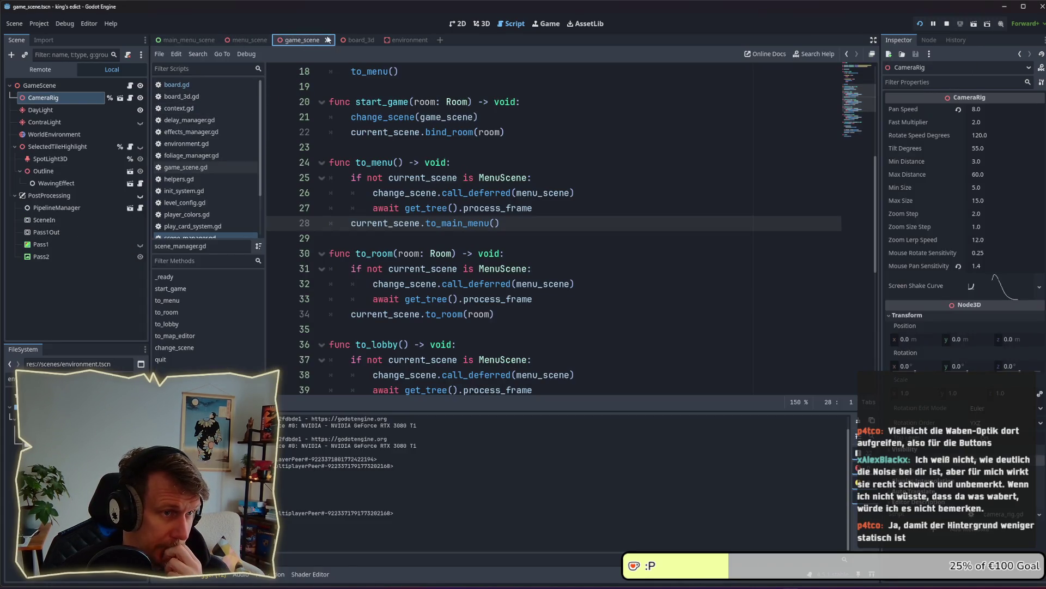
left_click(248, 40)
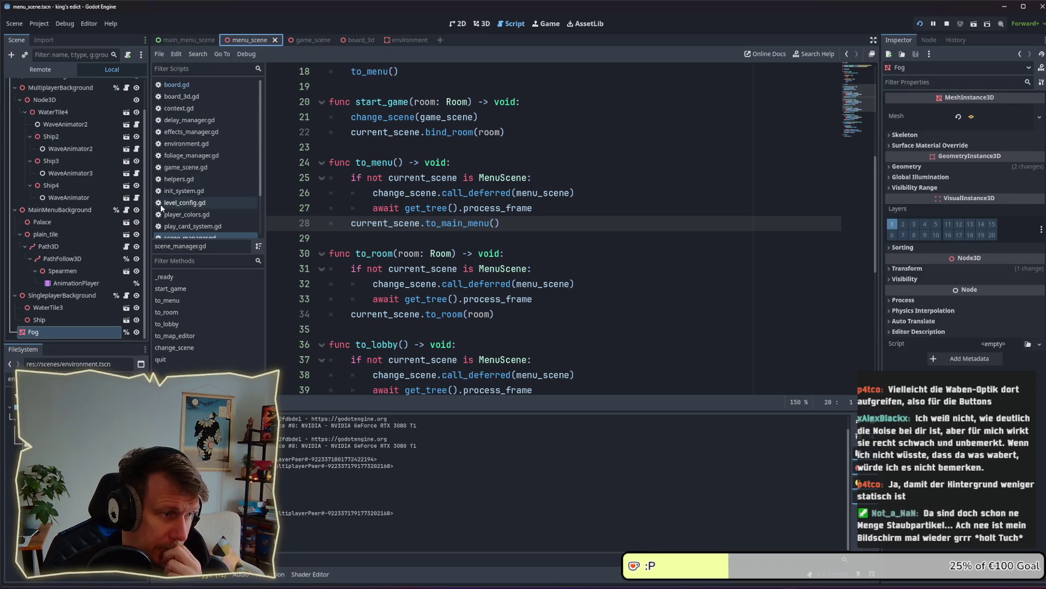
left_click(52, 331)
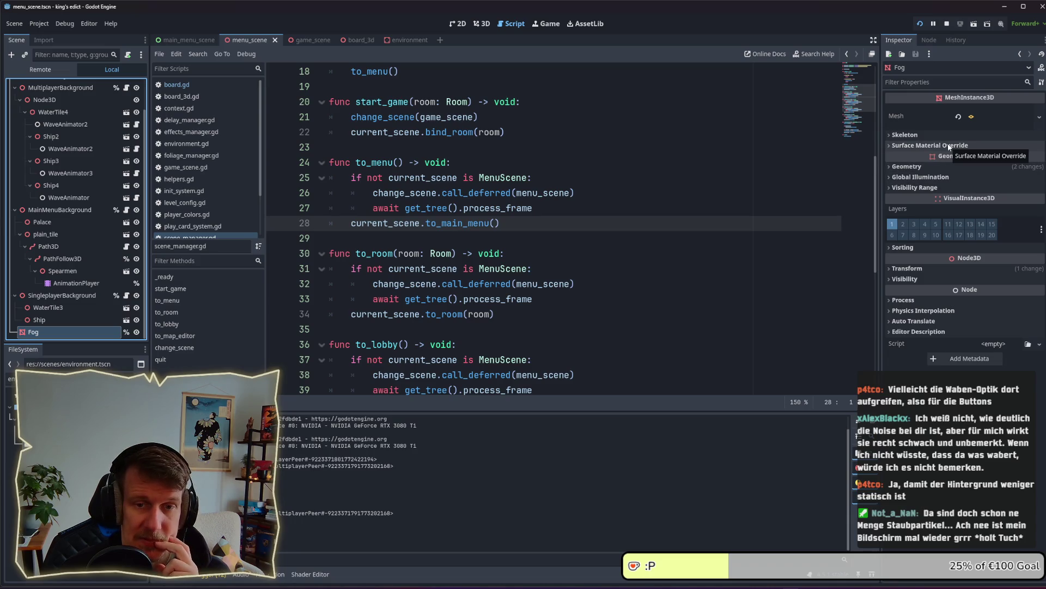
left_click(941, 164)
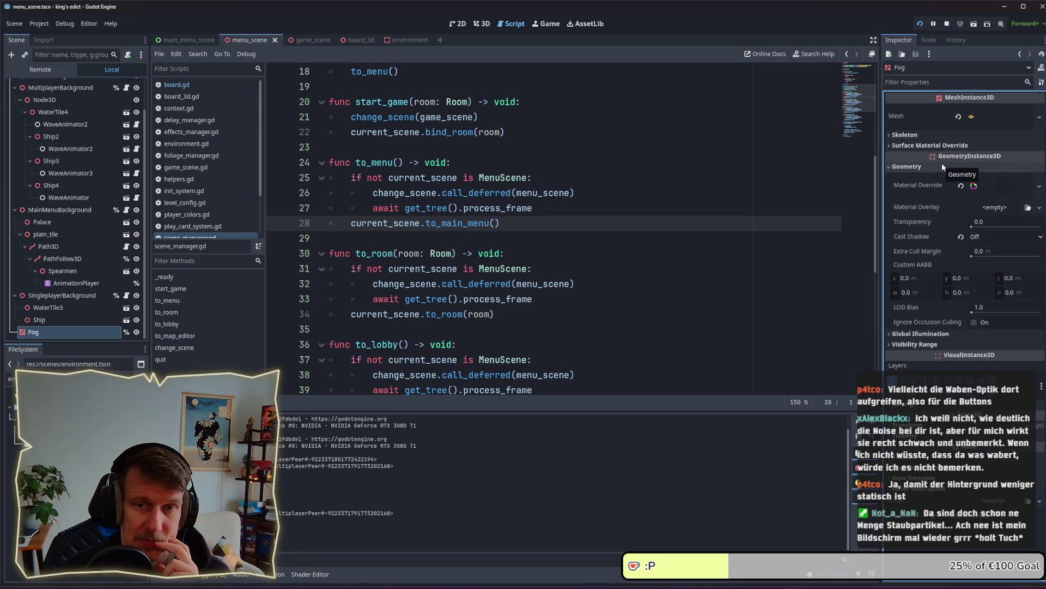
left_click(986, 186)
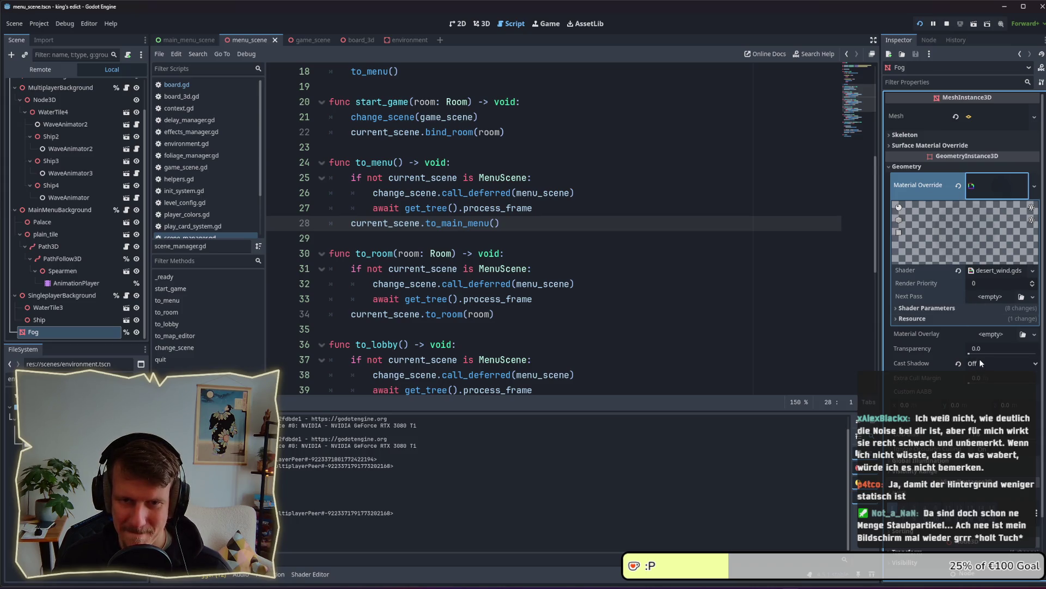
left_click(947, 309)
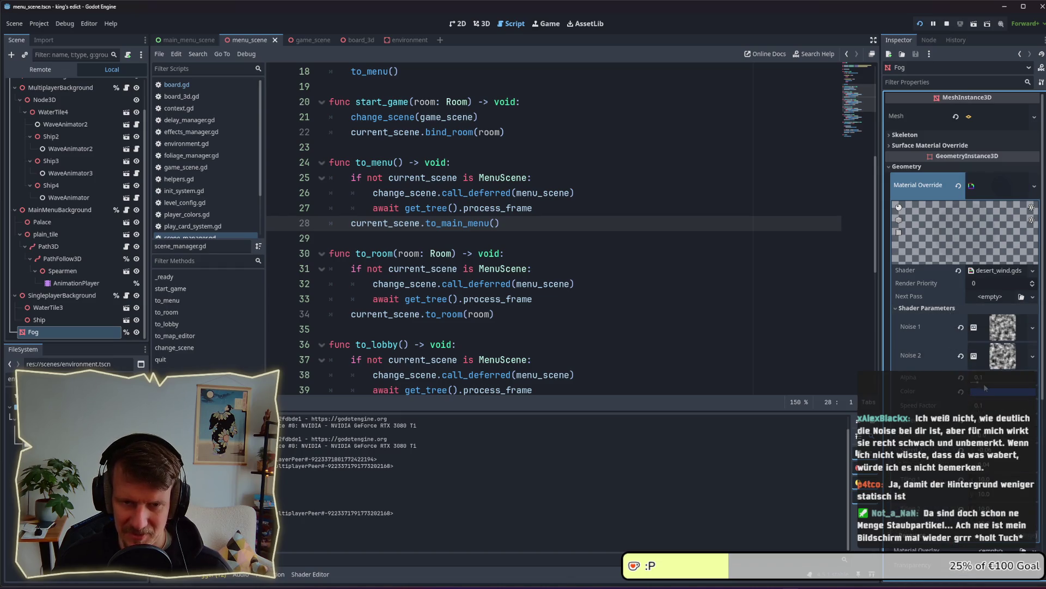
left_click_drag(986, 385, 983, 385)
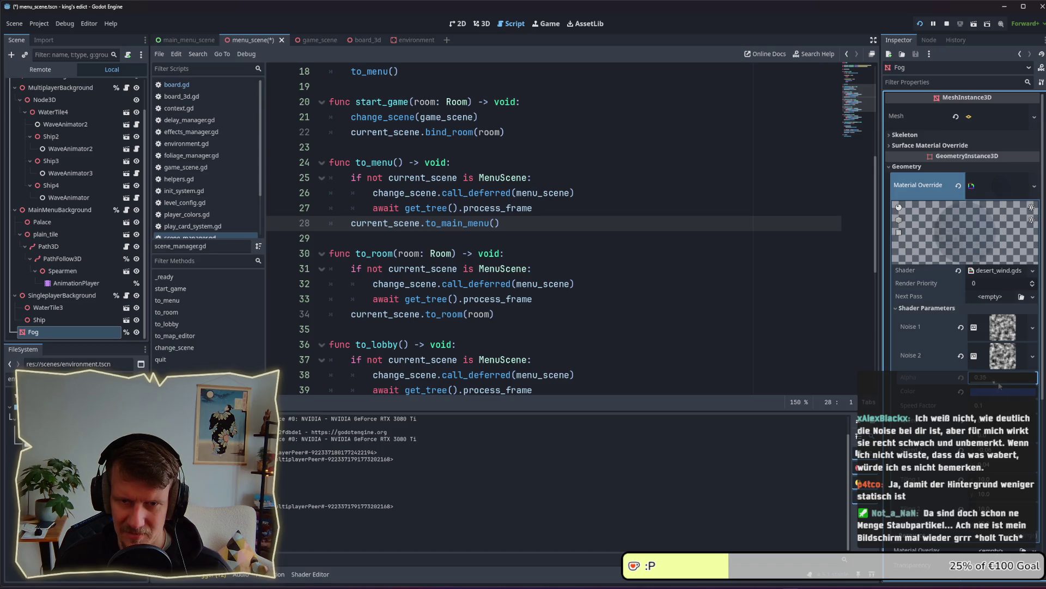
key("ctrl+s")
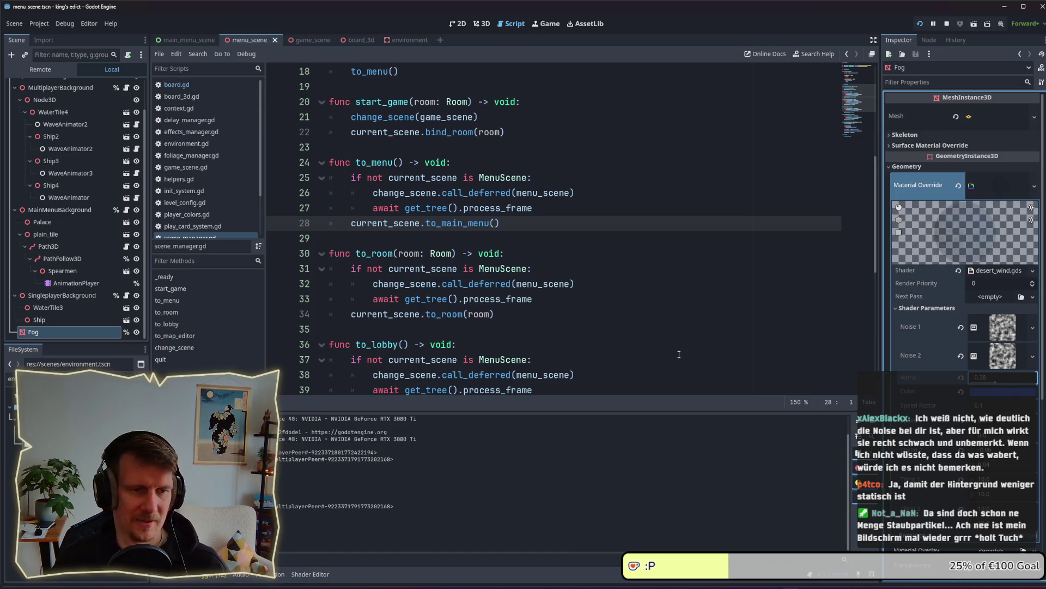
Compare against the running game and raise the fog Alpha from 0.38 to 0.43.
key("alt+Tab")
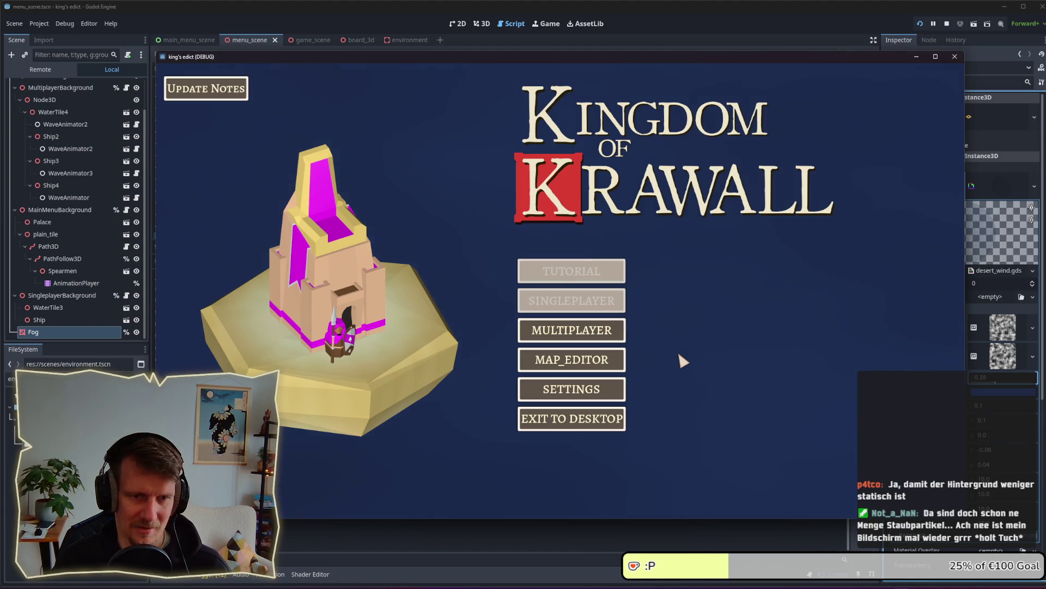
key("alt+Tab")
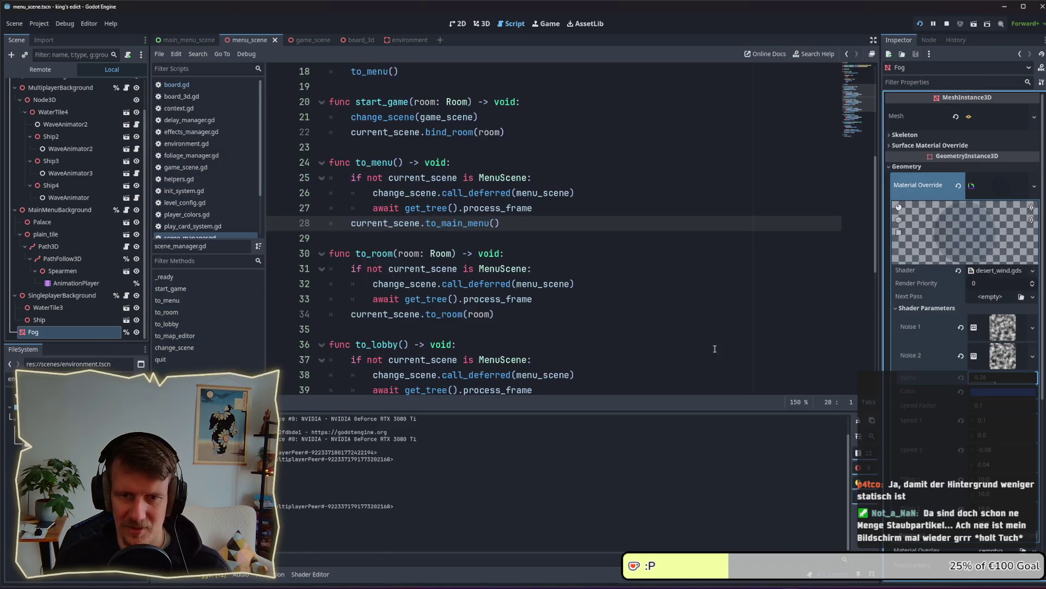
left_click_drag(996, 383, 1001, 384)
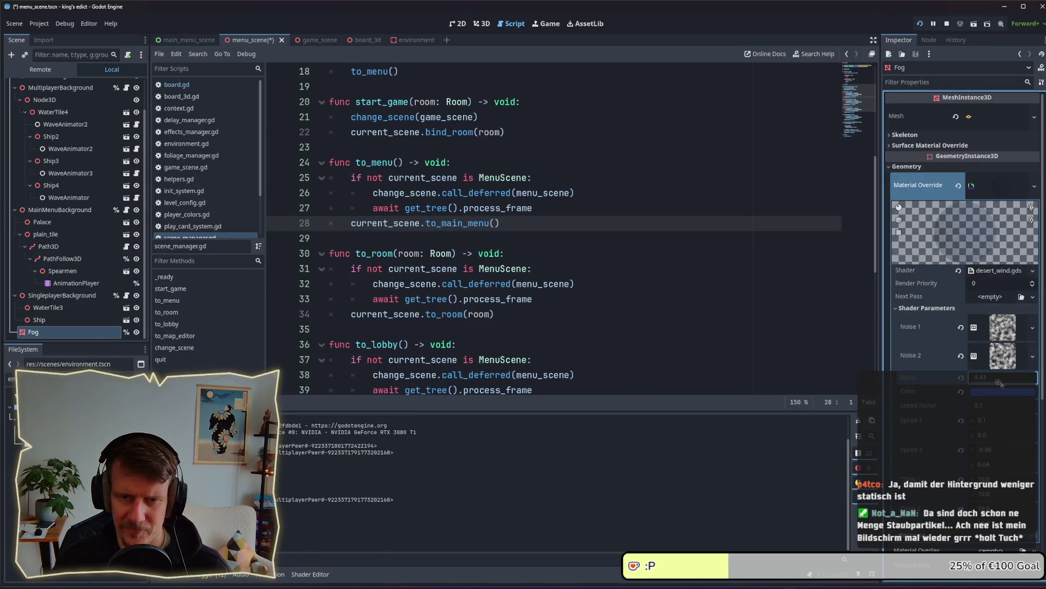
key("alt+Tab")
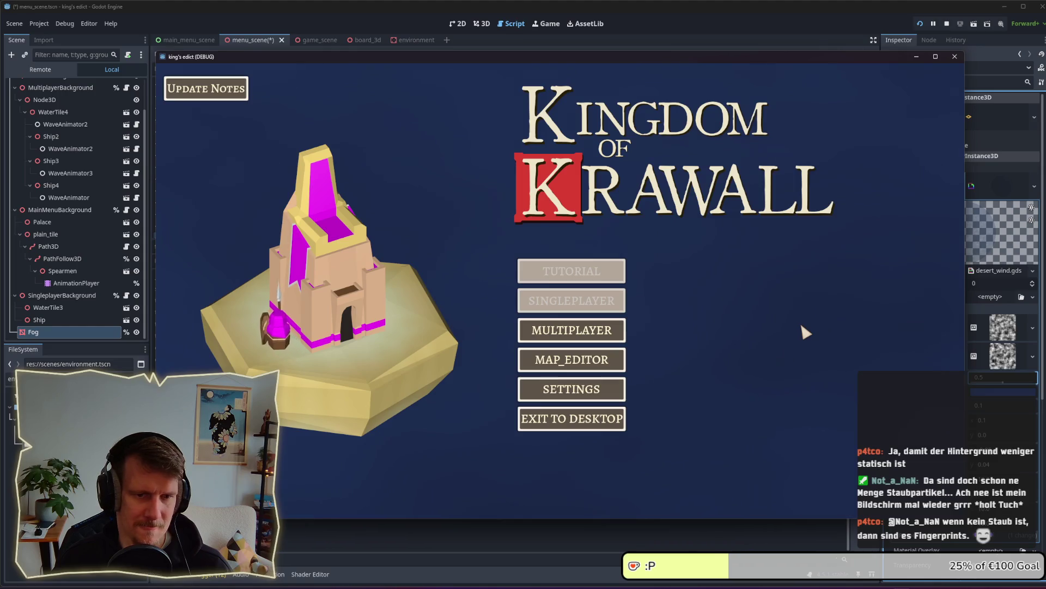
key("alt+Tab")
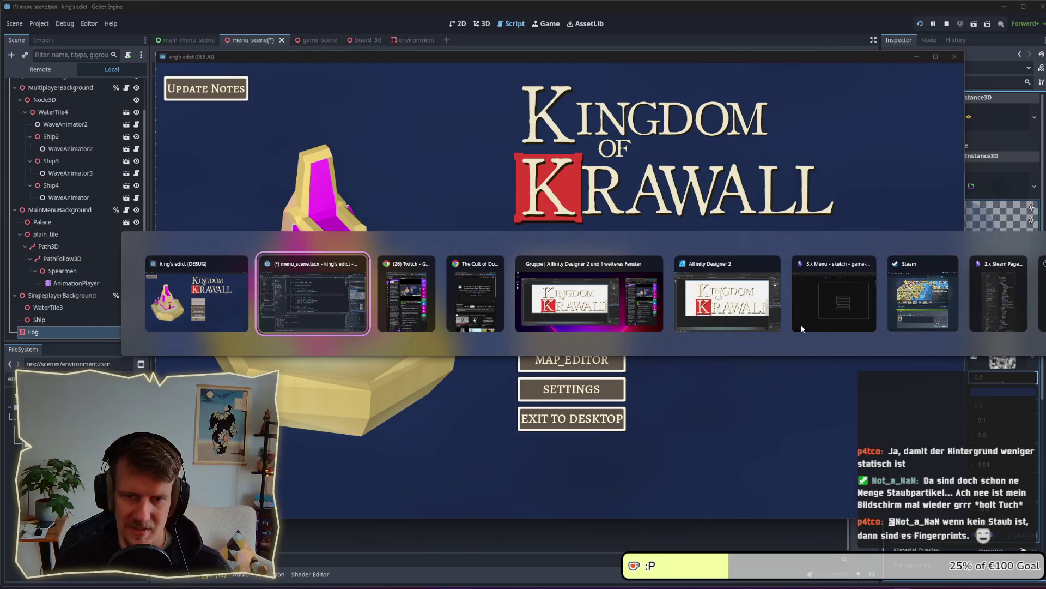
Darken the Fog shader Color to 1a488c and compare it in the running main menu.
left_click(981, 393)
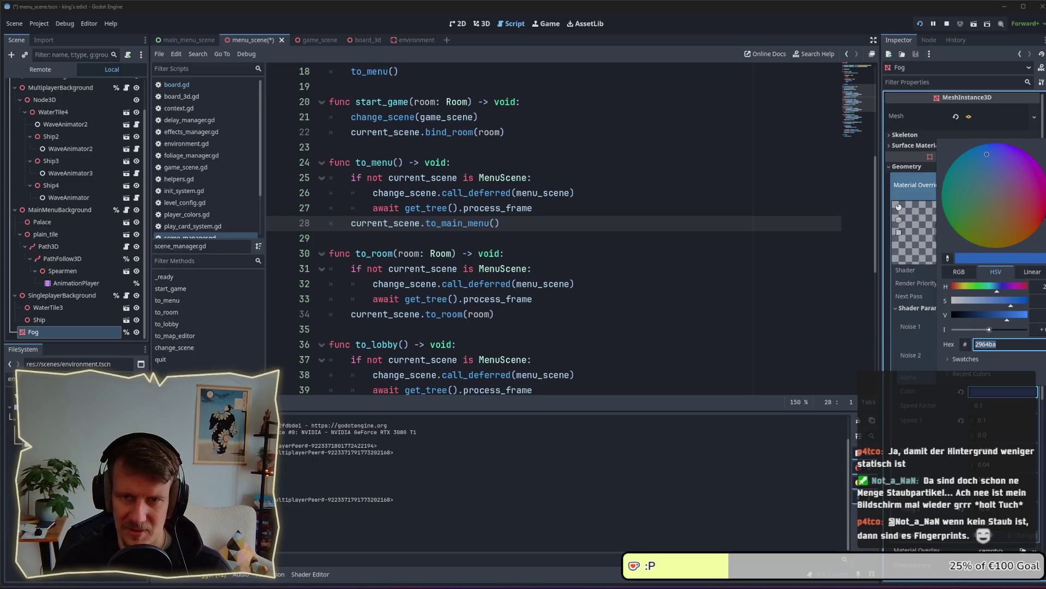
left_click_drag(1007, 314, 996, 314)
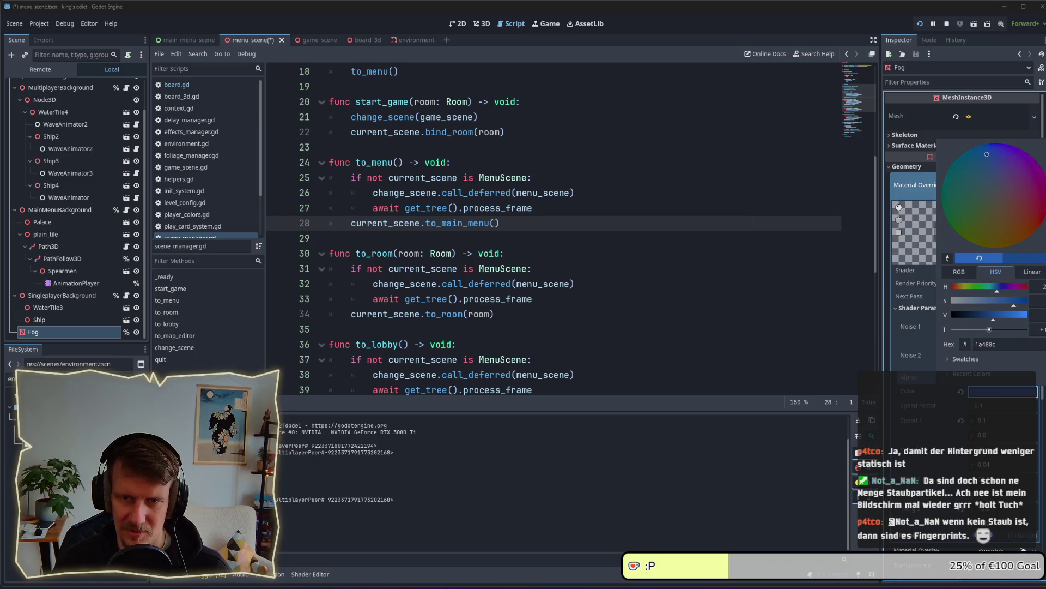
key("alt+Tab")
key("alt+Tab")
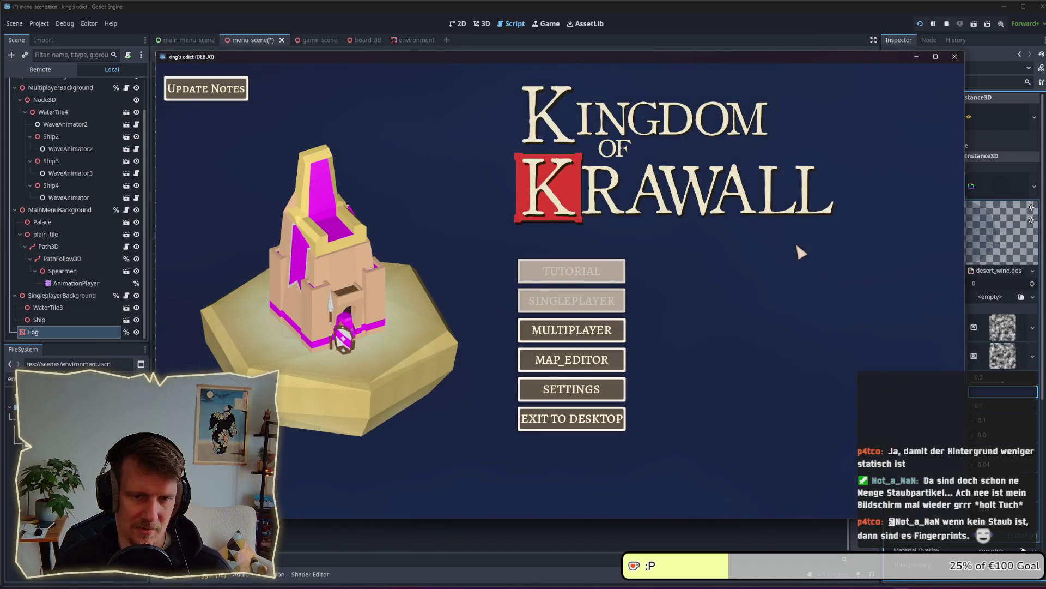
key("alt+Tab")
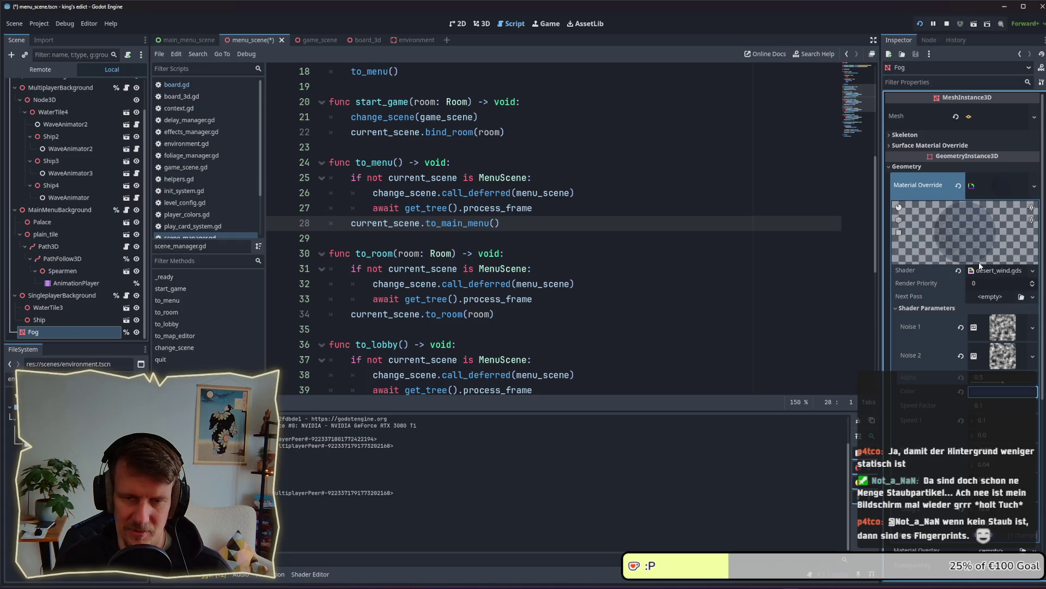
left_click(1003, 391)
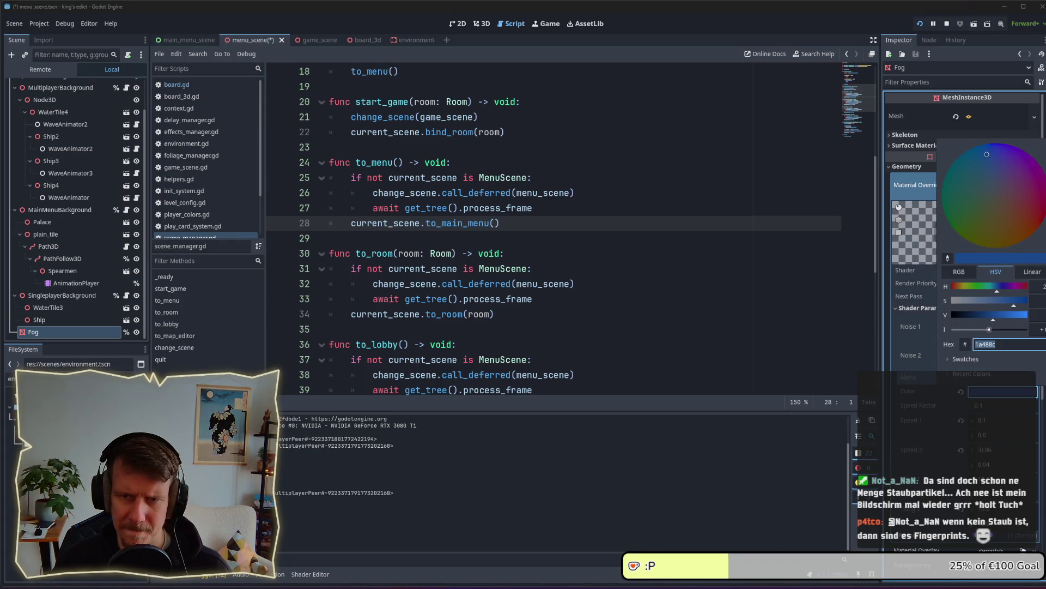
key("alt+Tab")
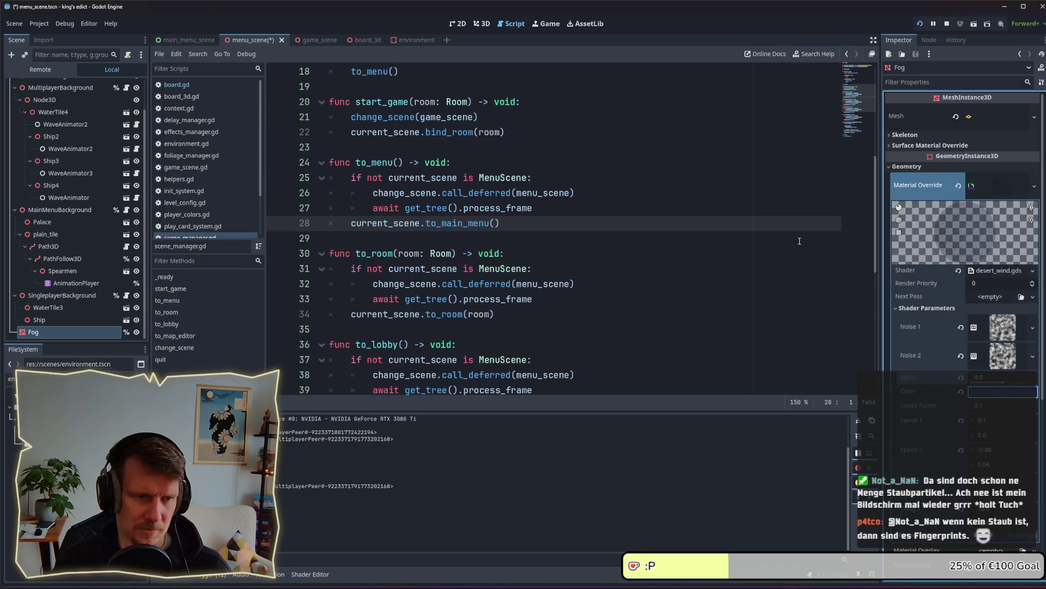
key("alt+Tab")
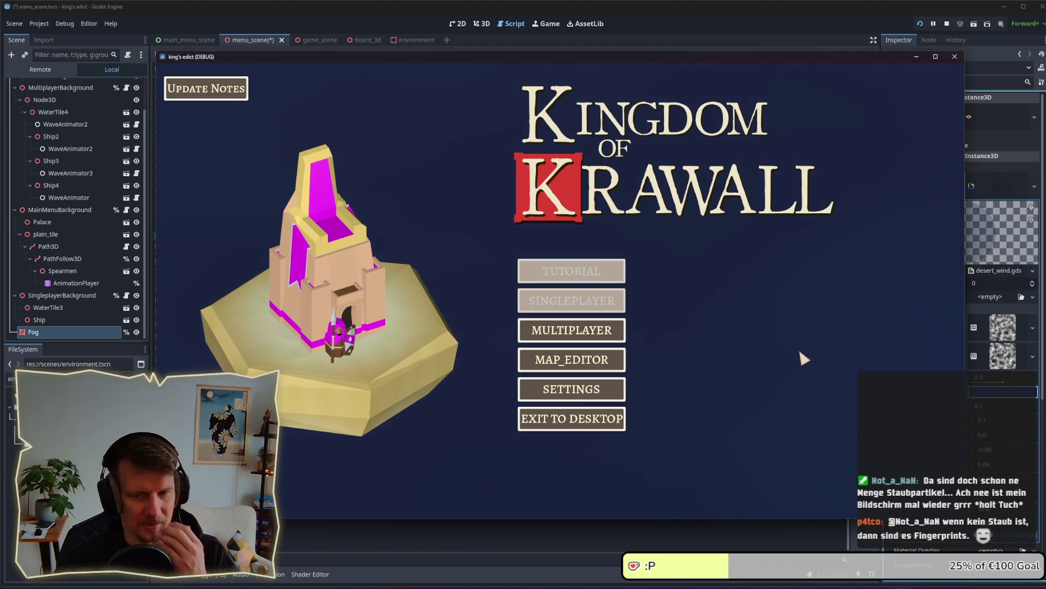
Create a multiplayer game on Direct Conflict.map and start from a chosen position.
left_click(580, 318)
left_click(626, 200)
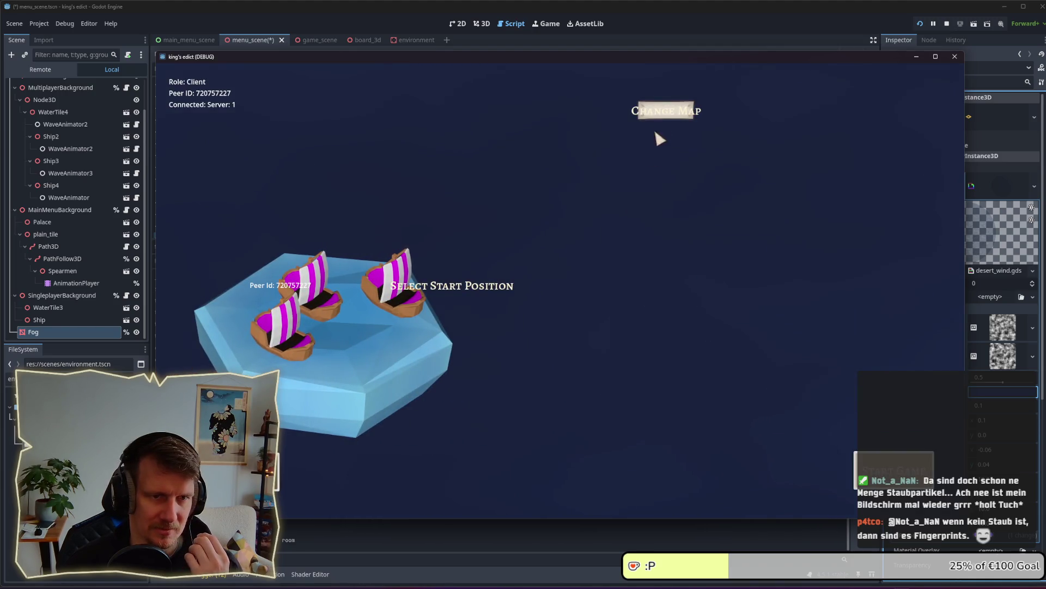
left_click(663, 112)
left_click(633, 207)
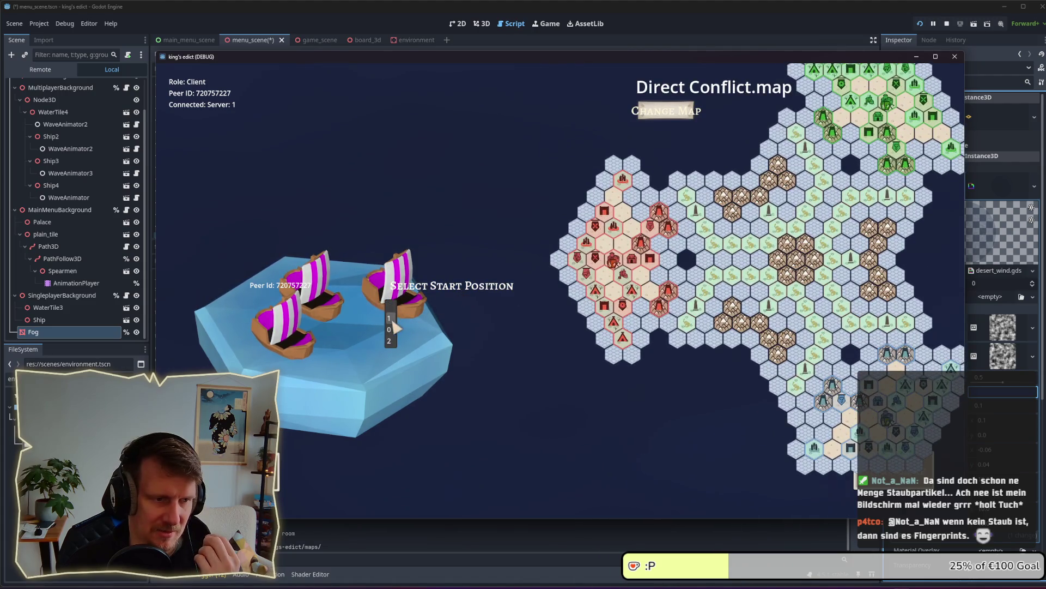
left_click(391, 329)
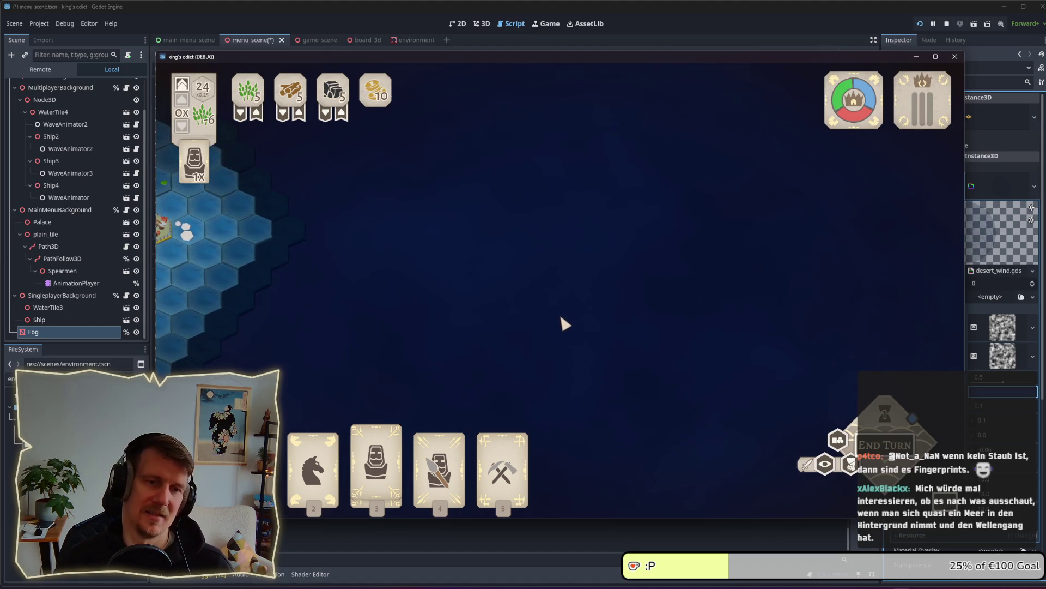
Leave the live match through the pause menu's Back to Main Menu.
key("alt+Tab")
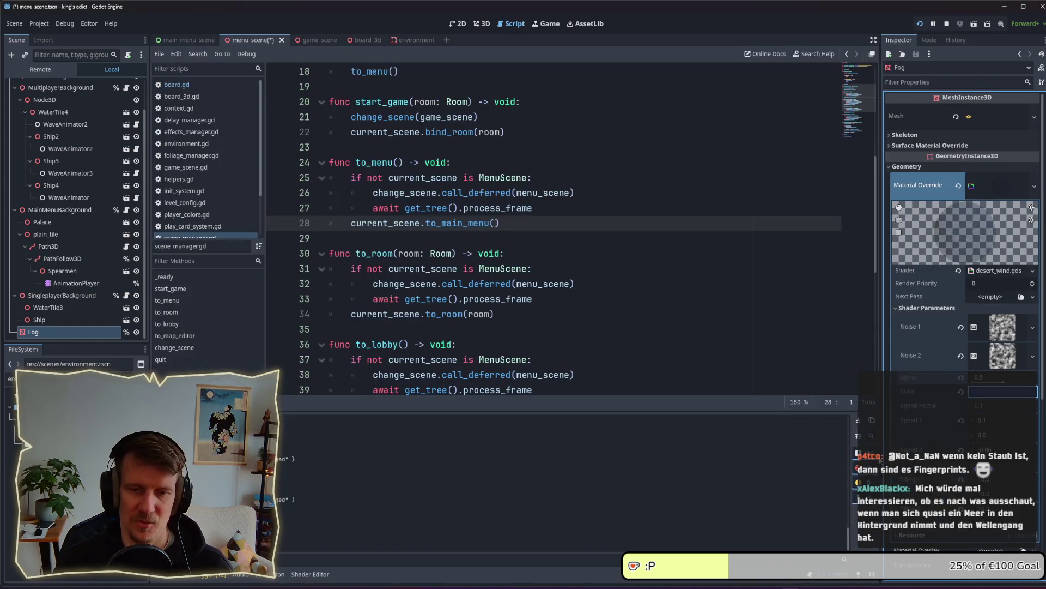
key("alt+Tab")
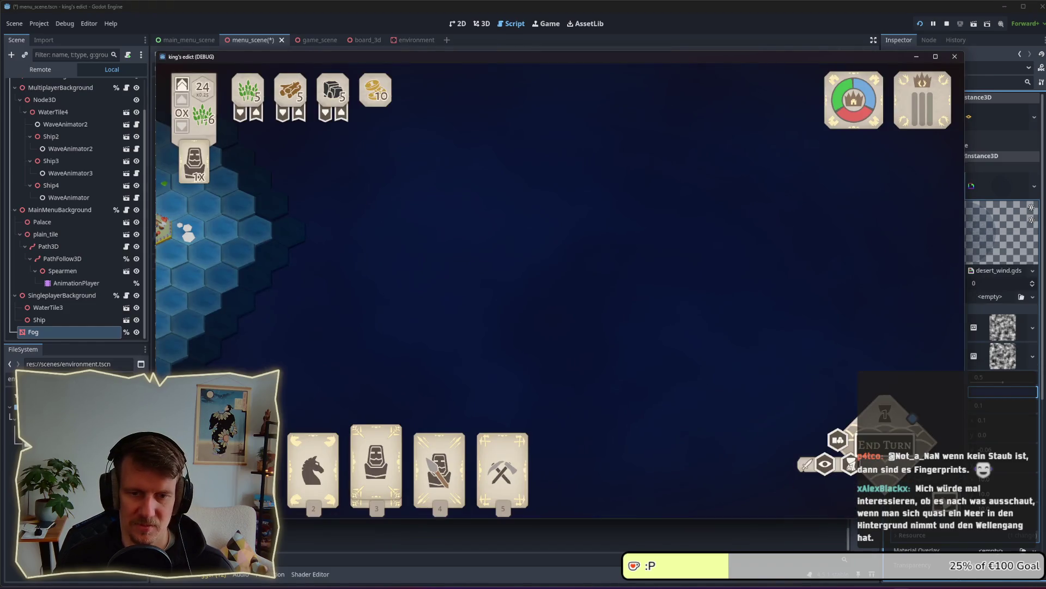
key("Escape")
left_click(561, 262)
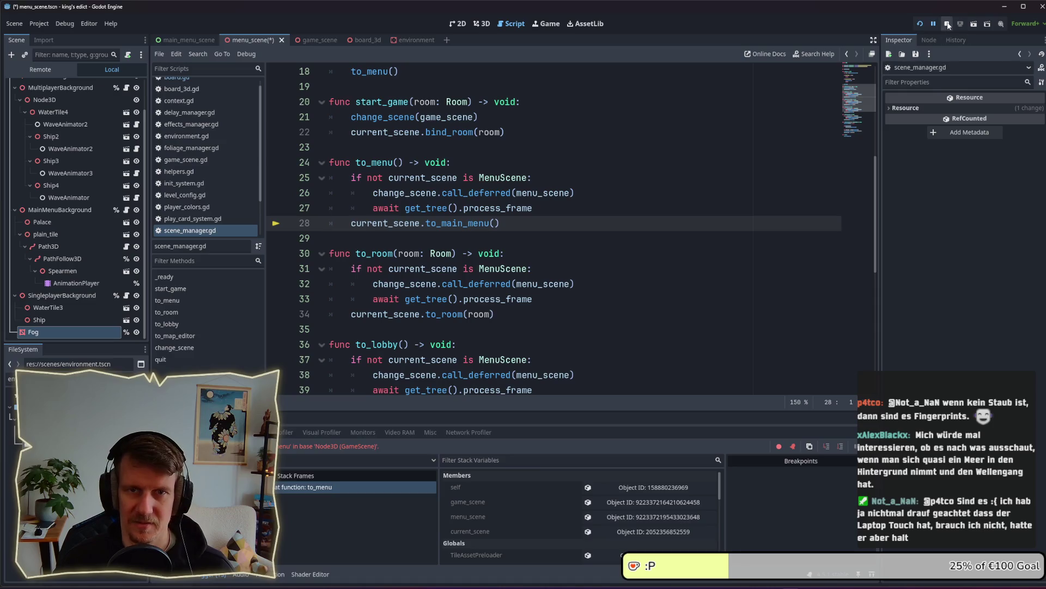
Restart the game and start a multiplayer match on stone_island.map from a chosen ship position.
left_click(946, 24)
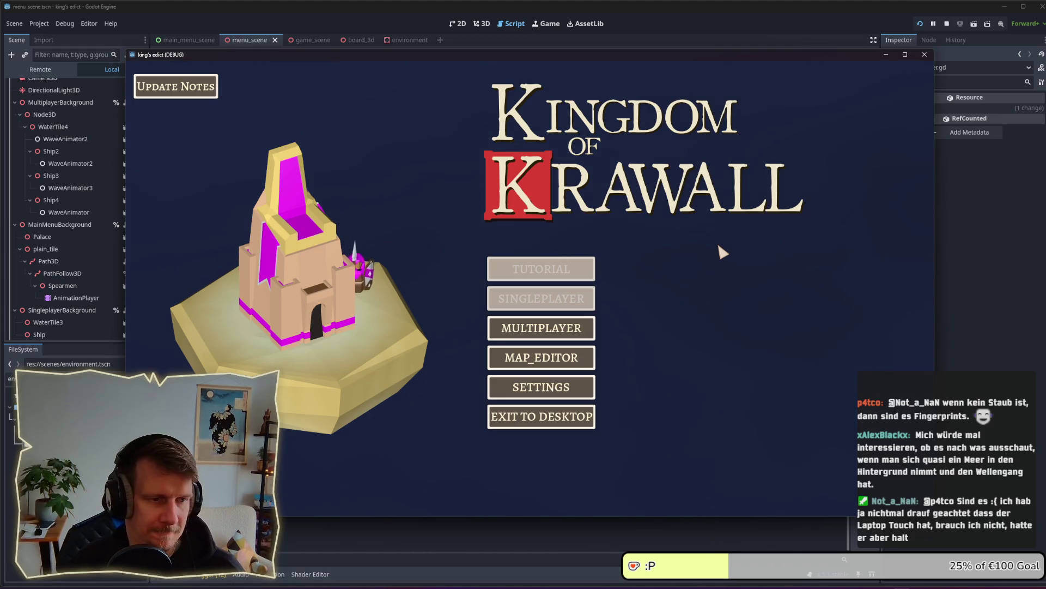
left_click(561, 327)
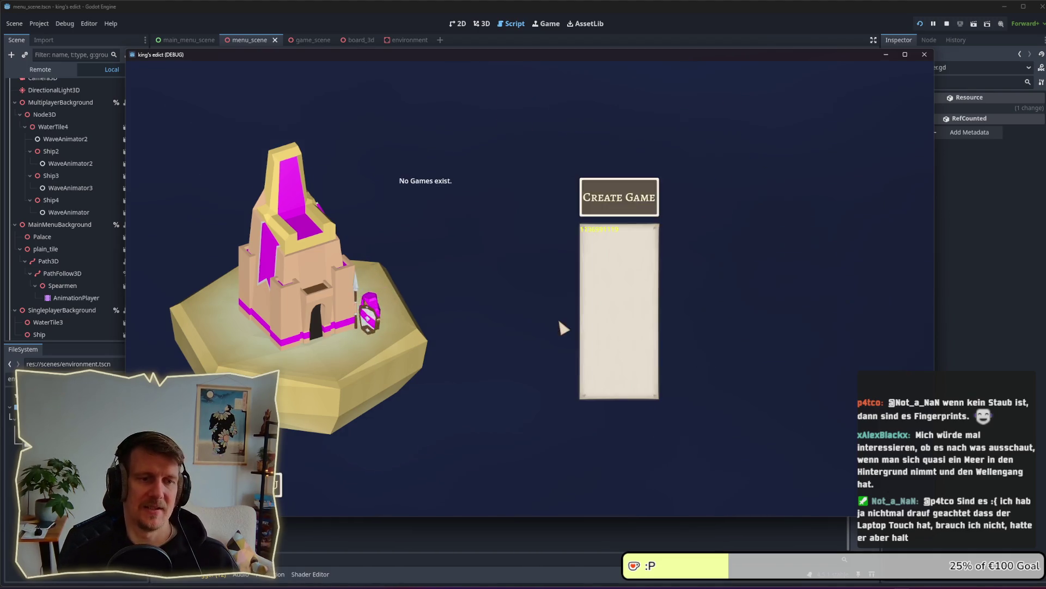
left_click(628, 183)
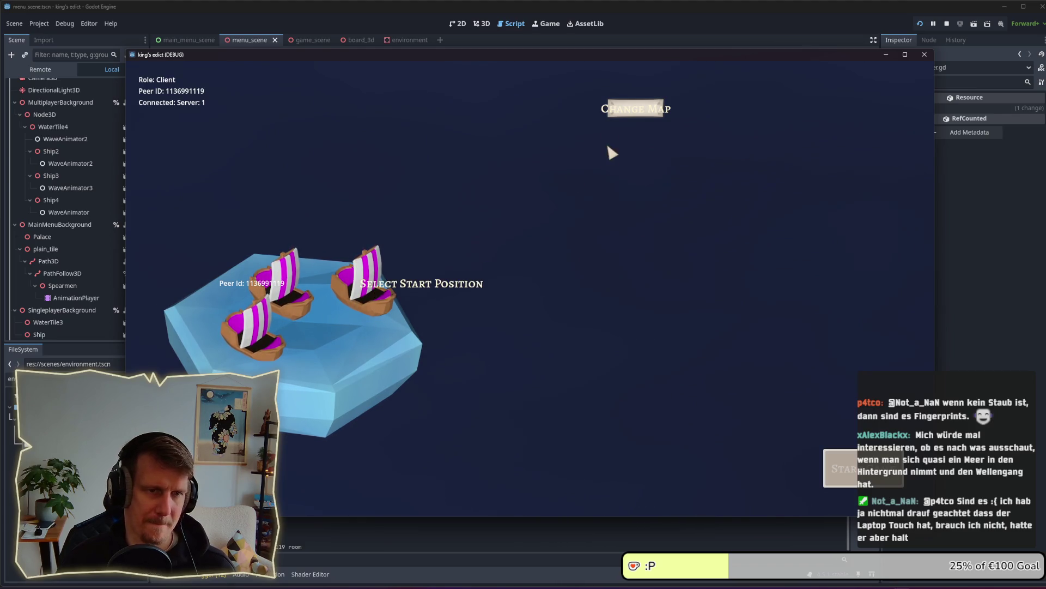
left_click(632, 109)
left_click(626, 186)
left_click(358, 314)
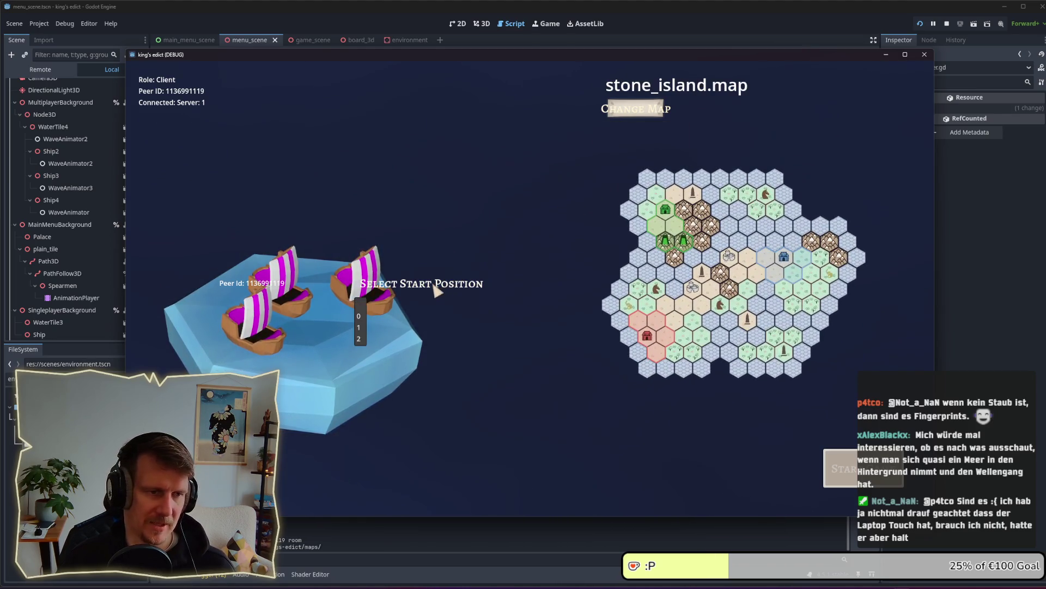
left_click(361, 316)
left_click(829, 458)
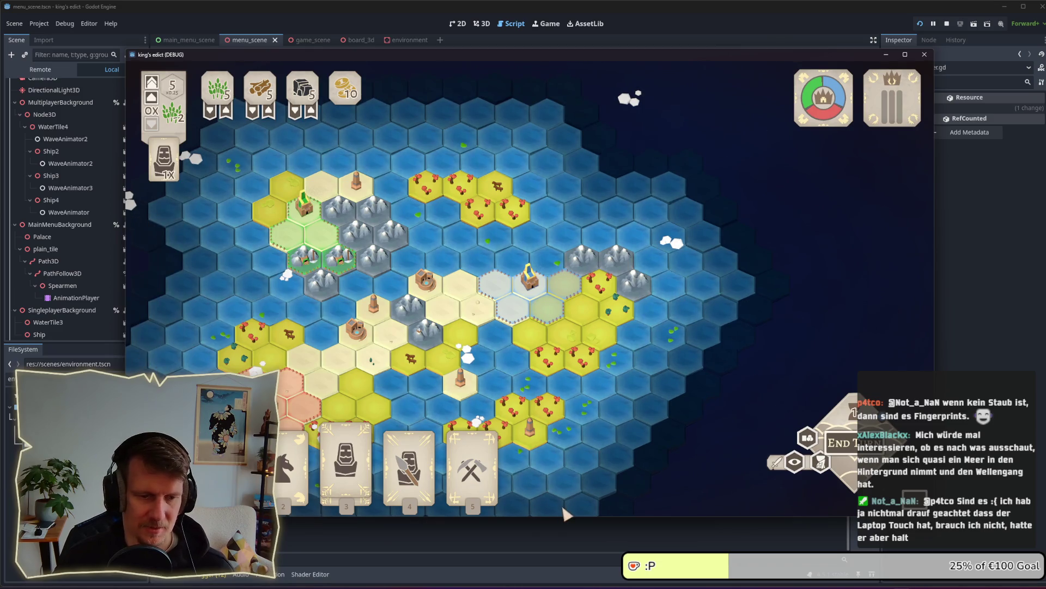
Briefly show the desktop, then restore all windows.
mouse_move(716, 580)
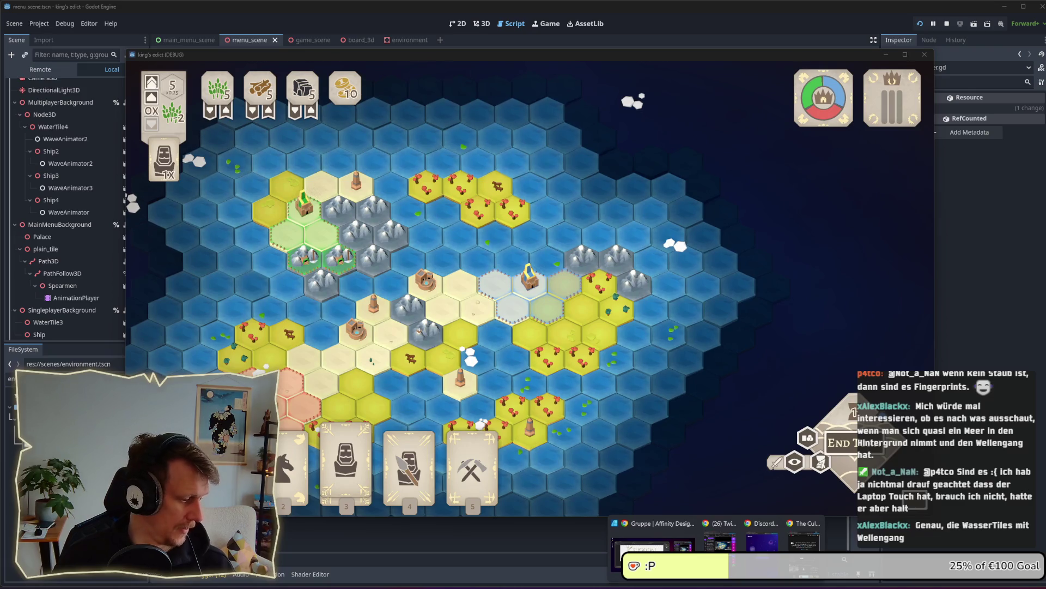
key("super+d")
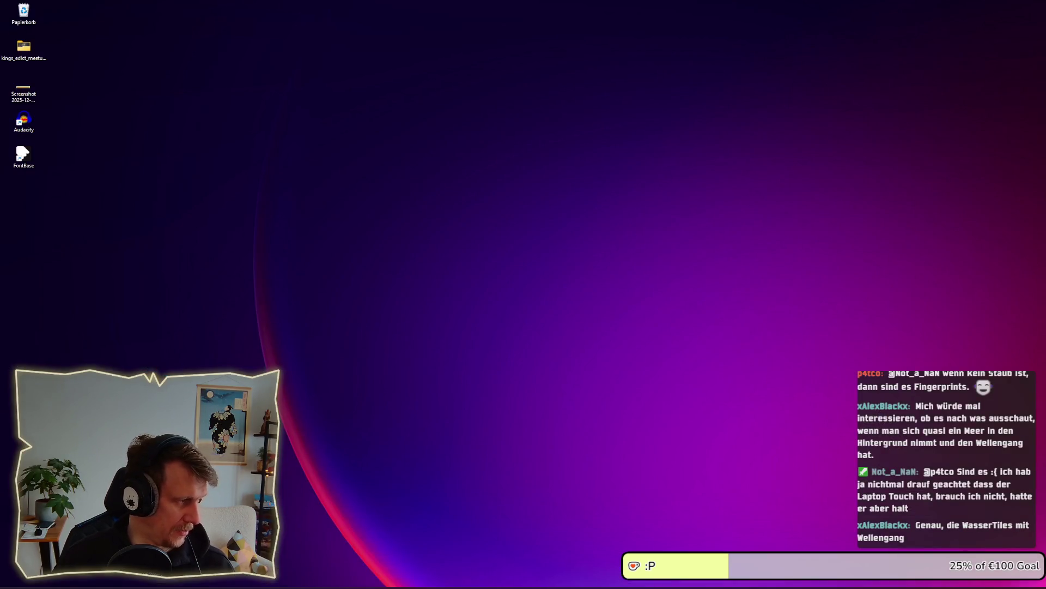
key("super+d")
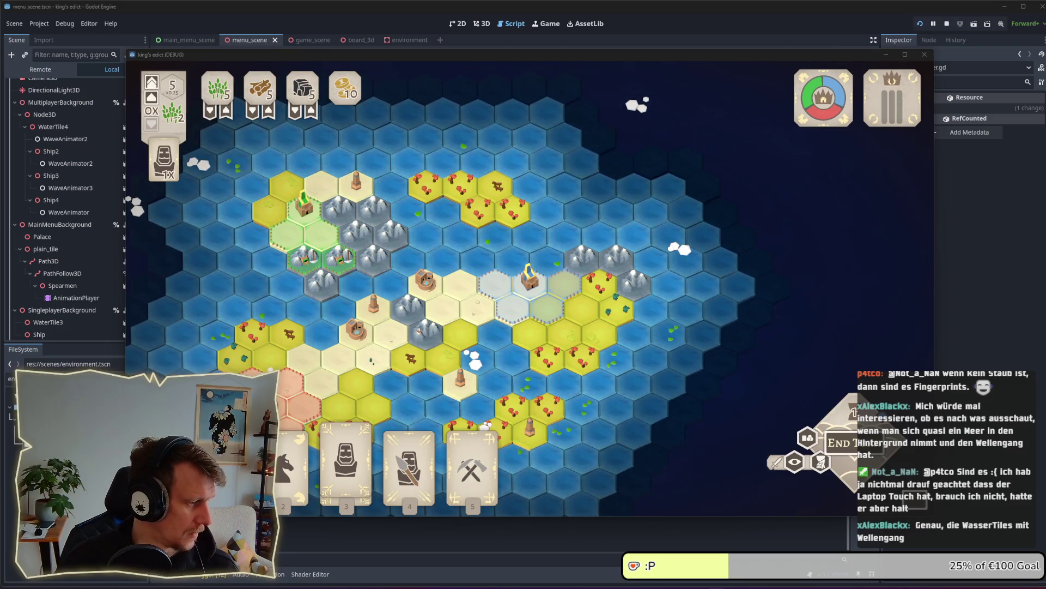
key("alt+Tab")
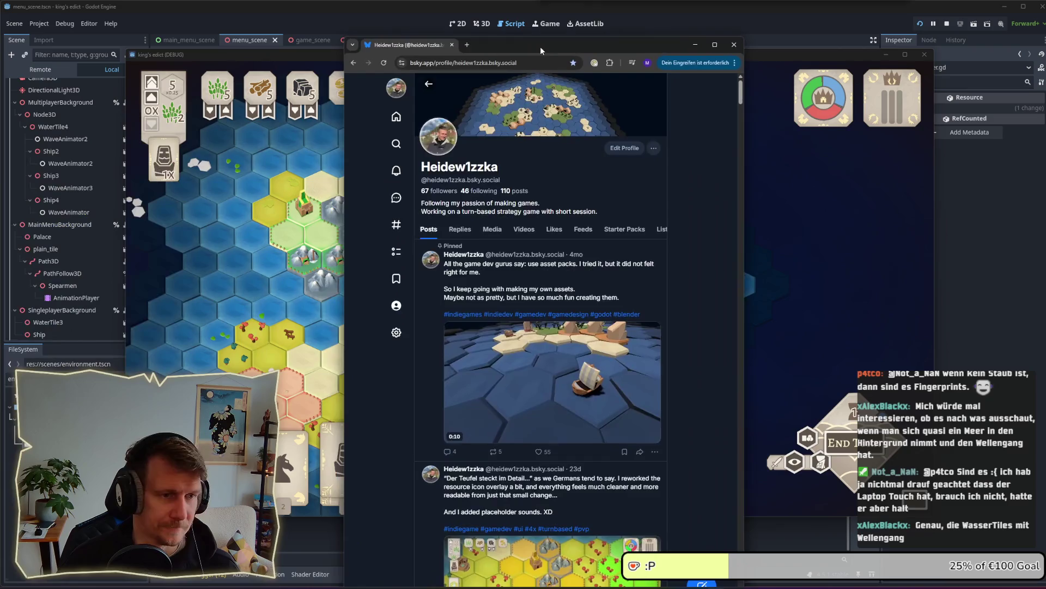
left_click_drag(541, 47, 534, 35)
left_click_drag(740, 223, 894, 218)
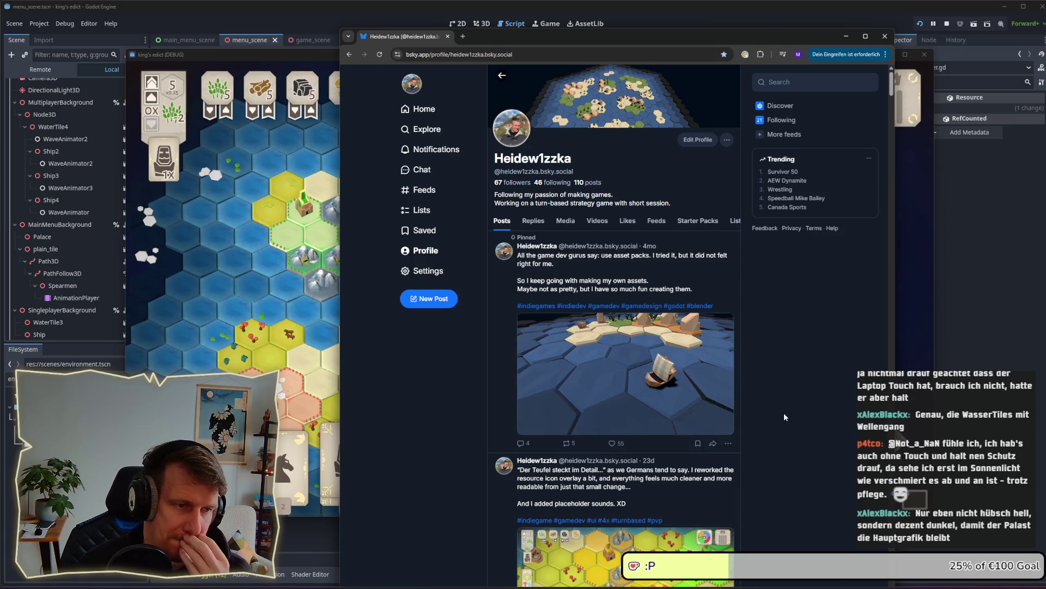
mouse_move(706, 397)
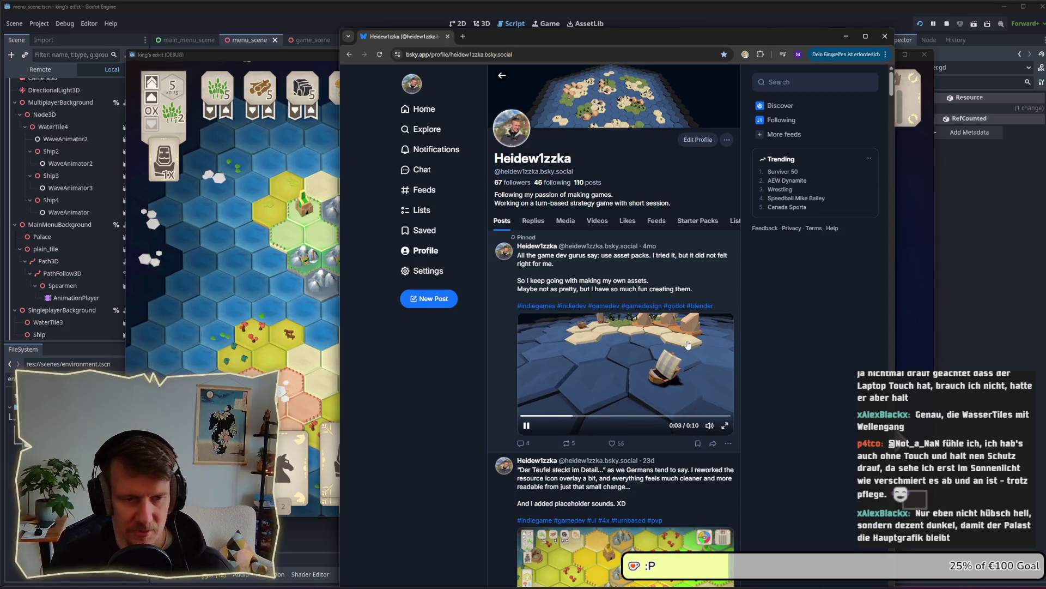
left_click(881, 42)
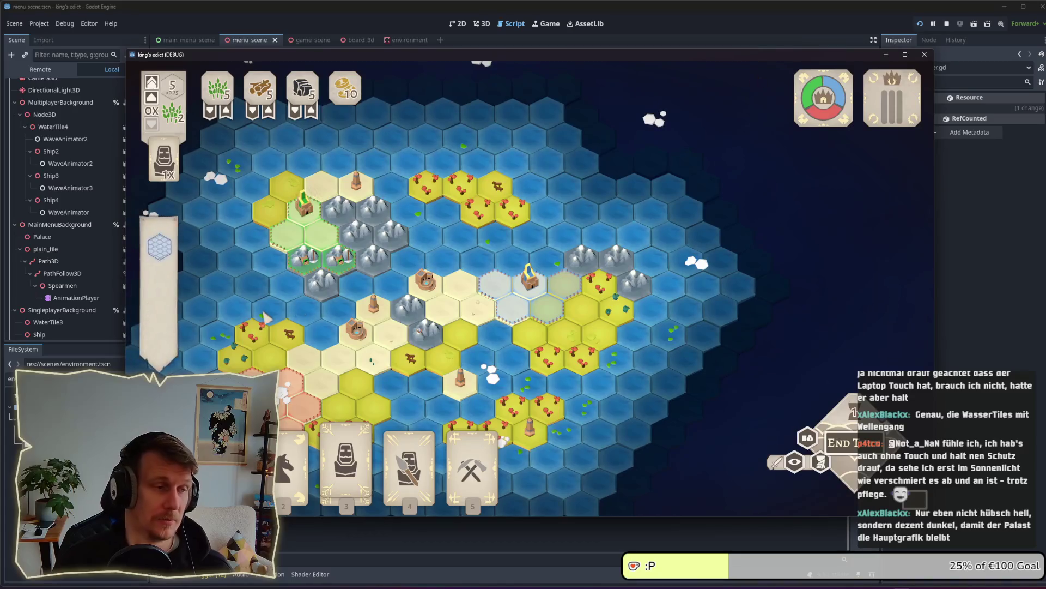
Stop the debug match and show main_menu_scene.tscn with its menu nodes in the 3D editor.
left_click(947, 23)
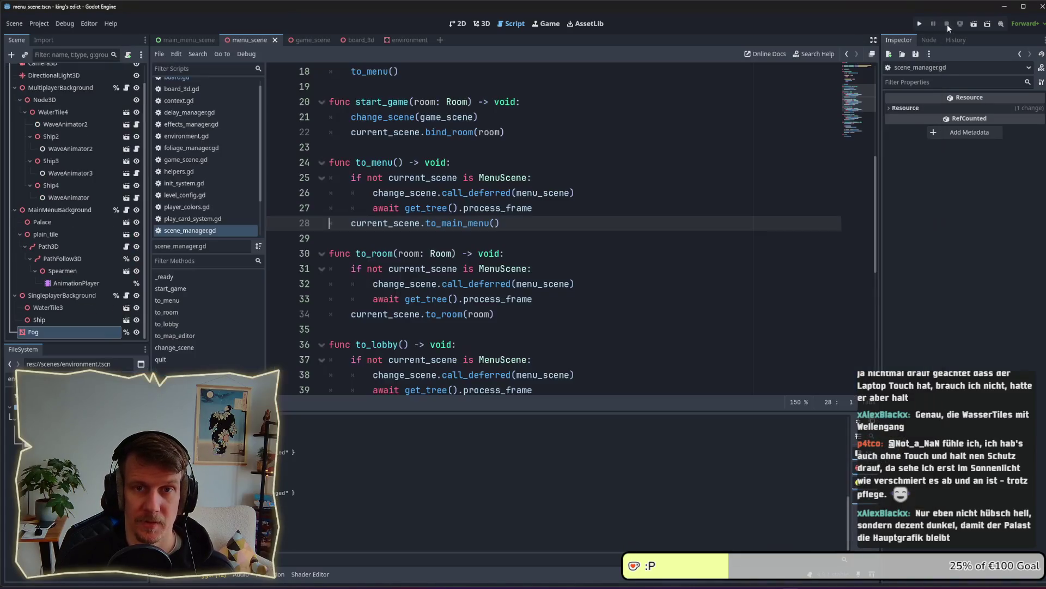
left_click(309, 40)
left_click(357, 40)
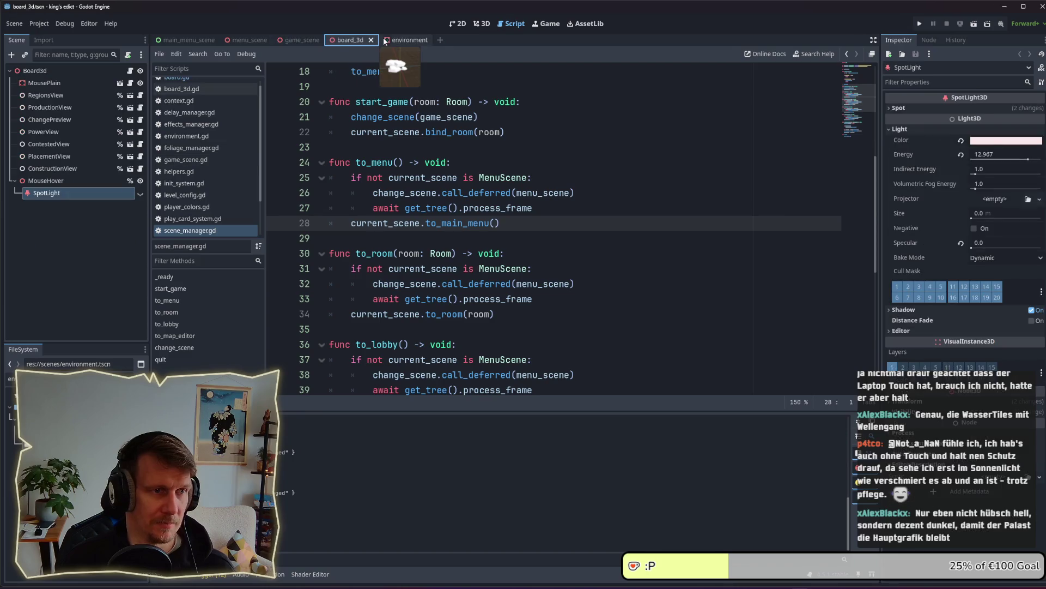
left_click(402, 41)
key("ctrl+Tab")
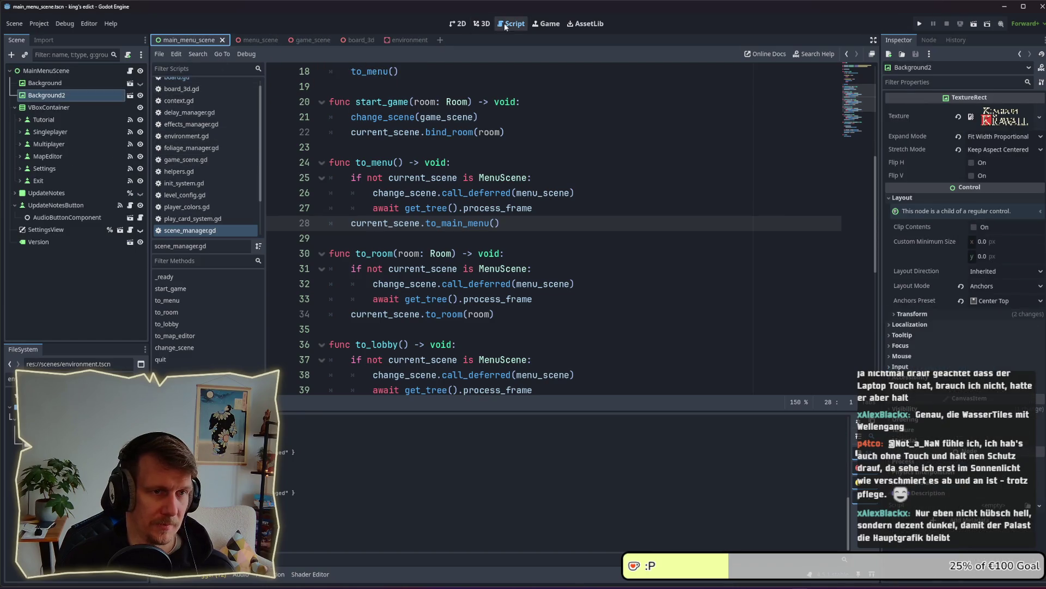
key("ctrl+F1")
key("ctrl+F2")
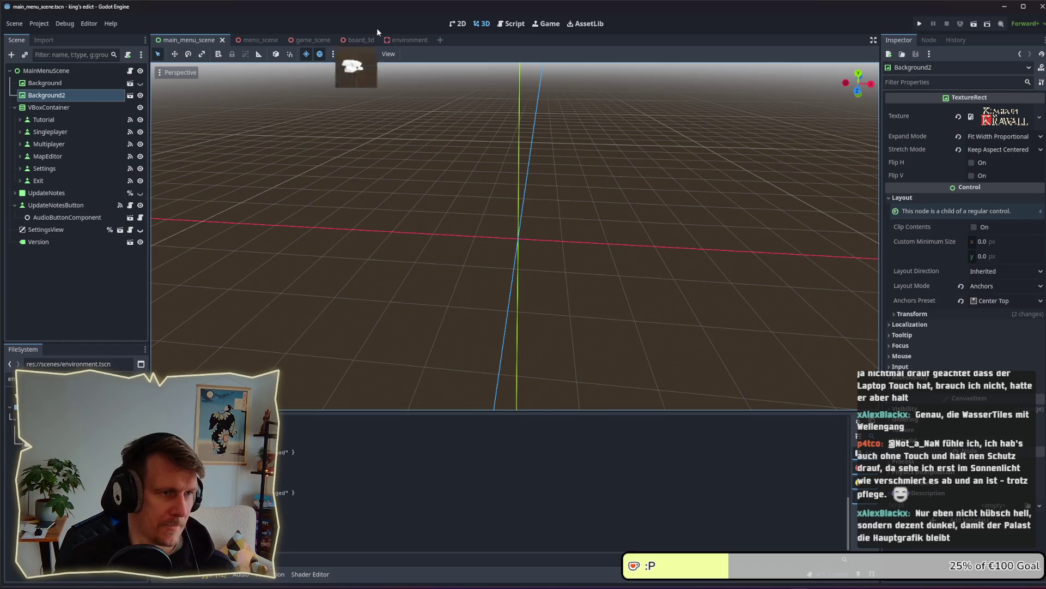